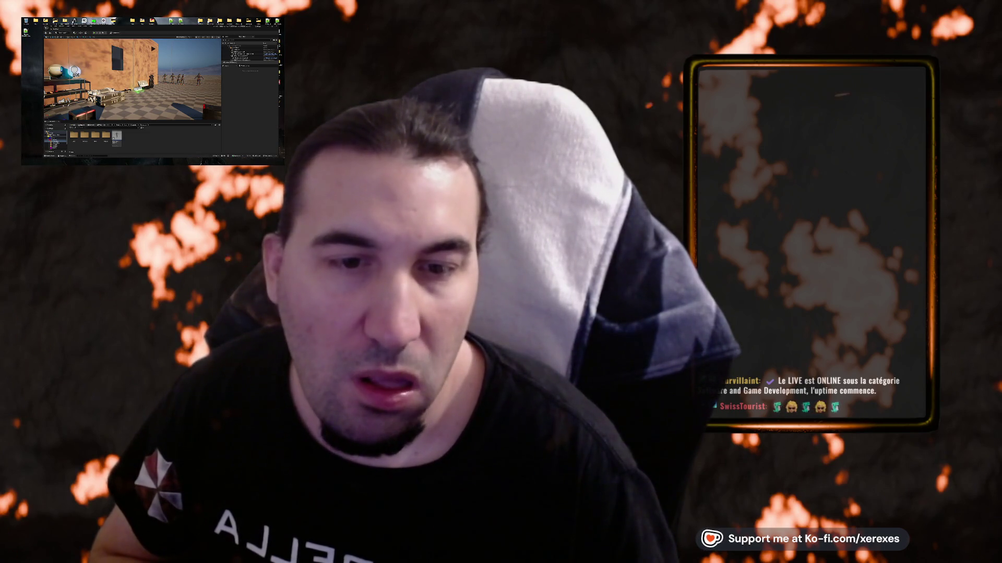
- Load the desert level and browse the Content Browser to the corridor assets folder
{"action": "left_click", "coordinate": [58, 144]}
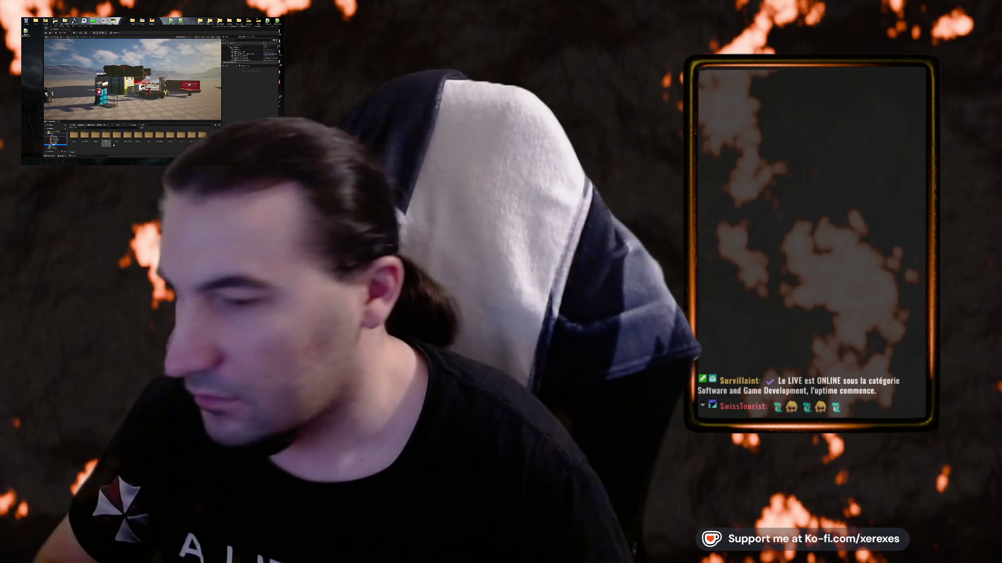
{"action": "left_click", "coordinate": [62, 142]}
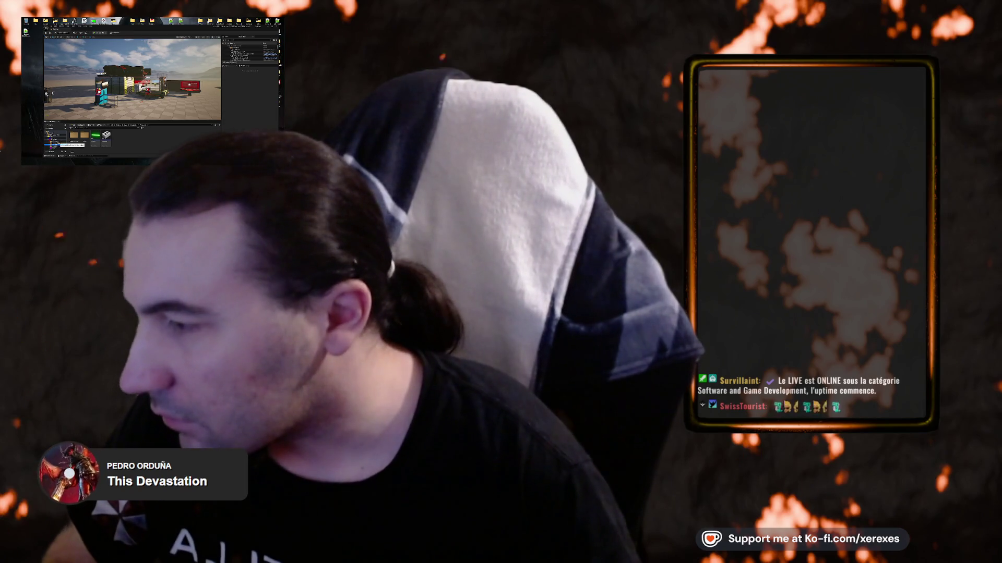
{"action": "left_click", "coordinate": [55, 142]}
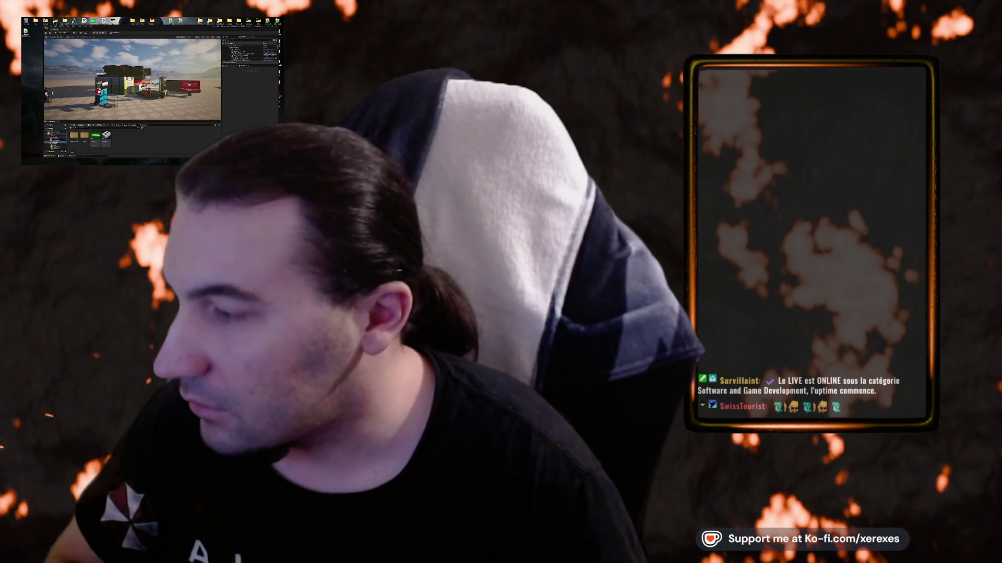
{"action": "left_click", "coordinate": [52, 141]}
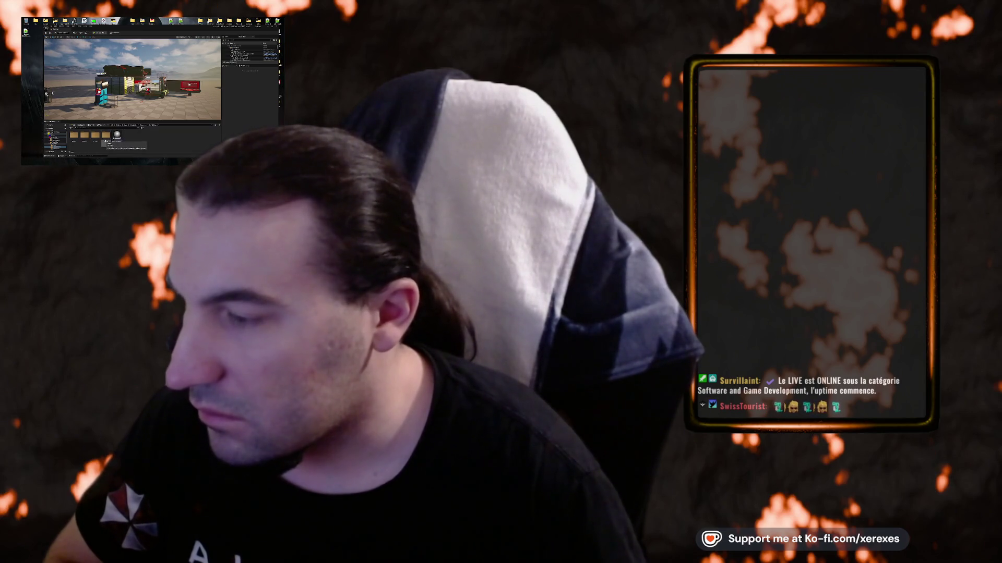
{"action": "left_click", "coordinate": [55, 141]}
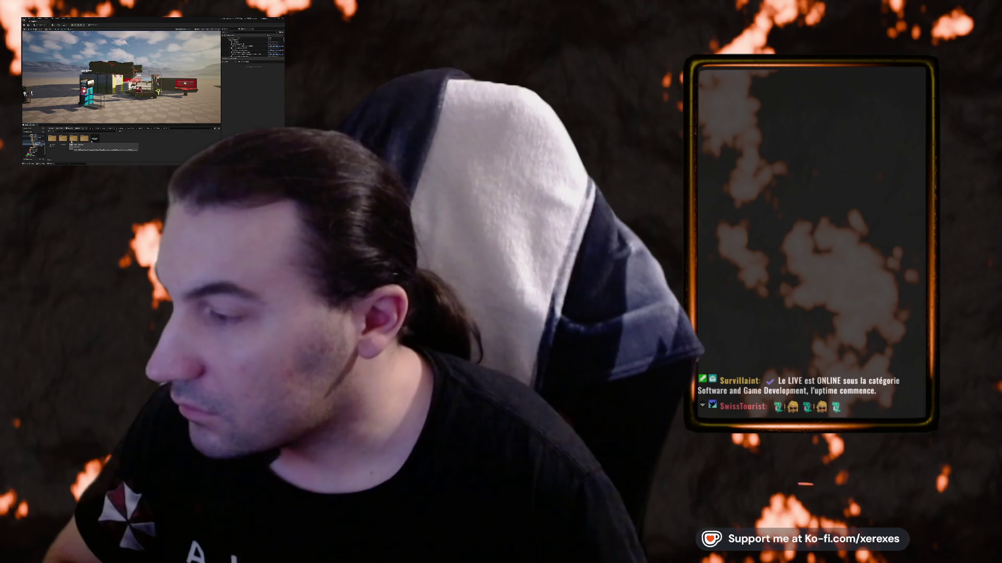
{"action": "left_click", "coordinate": [63, 141]}
{"action": "double_click", "coordinate": [63, 140]}
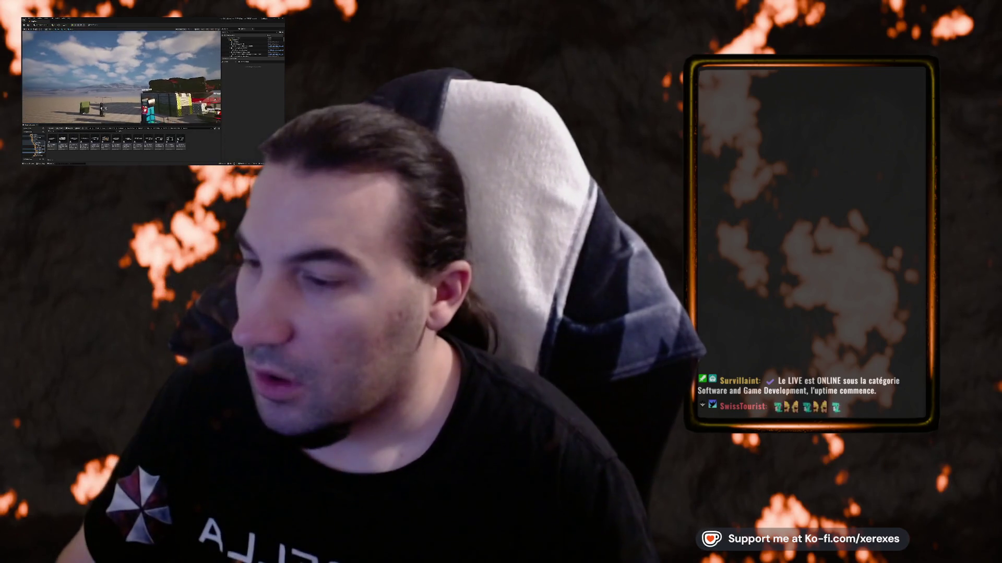
- Reopen the corridor folder and drag the corridor static mesh into the level
{"action": "key", "text": "alt+Left"}
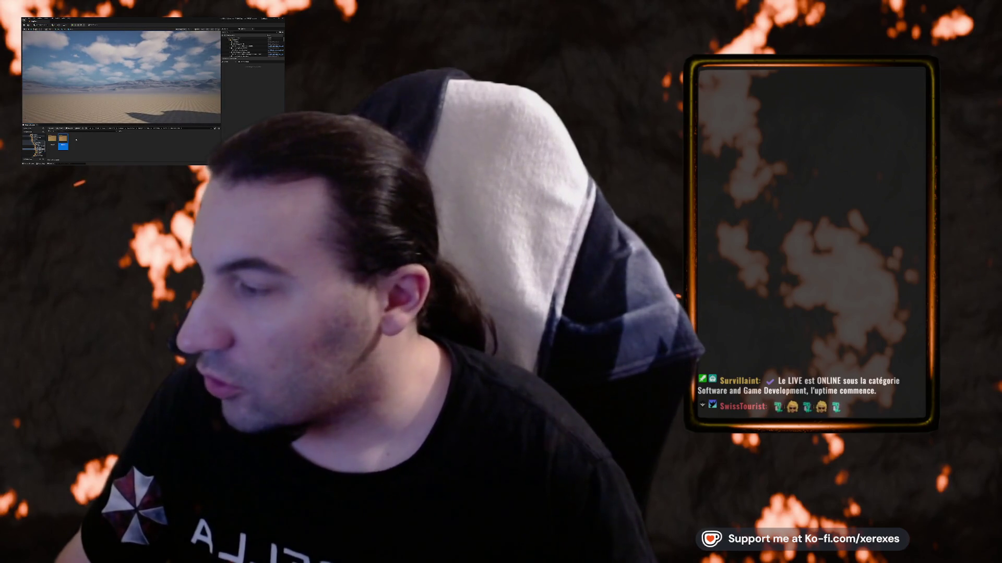
{"action": "double_click", "coordinate": [63, 140]}
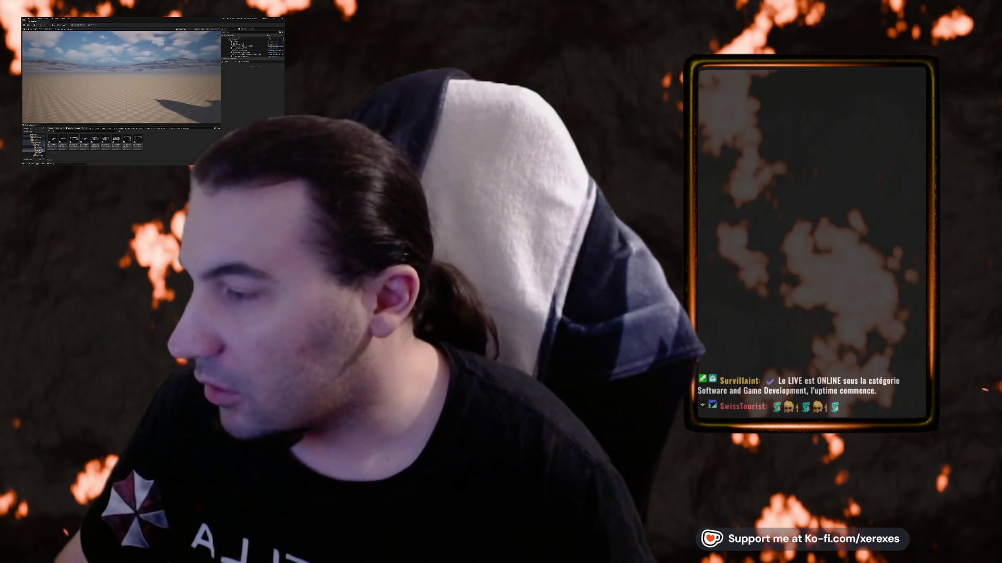
{"action": "left_click", "coordinate": [52, 141]}
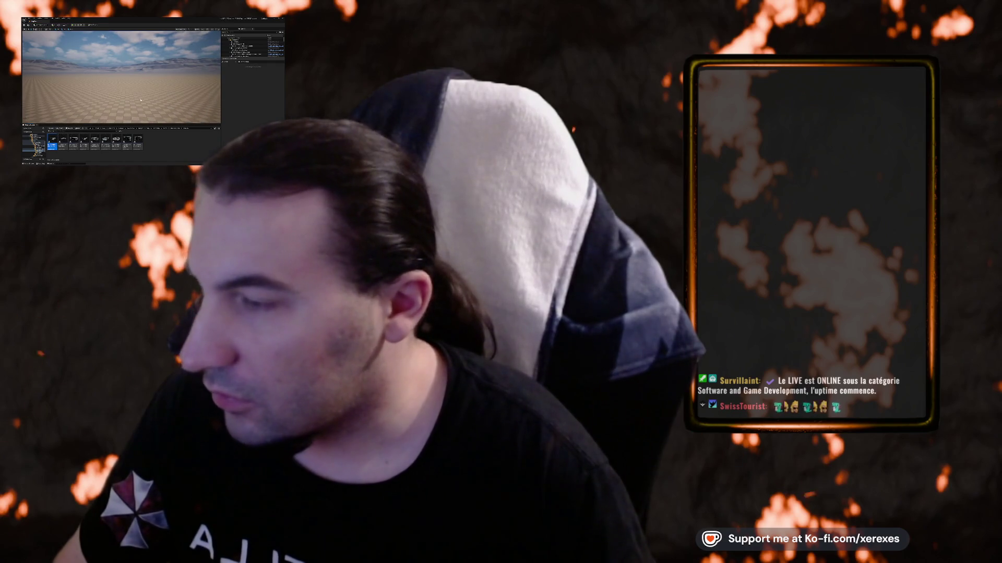
{"action": "left_click_drag", "start_coordinate": [136, 101], "coordinate": [47, 101]}
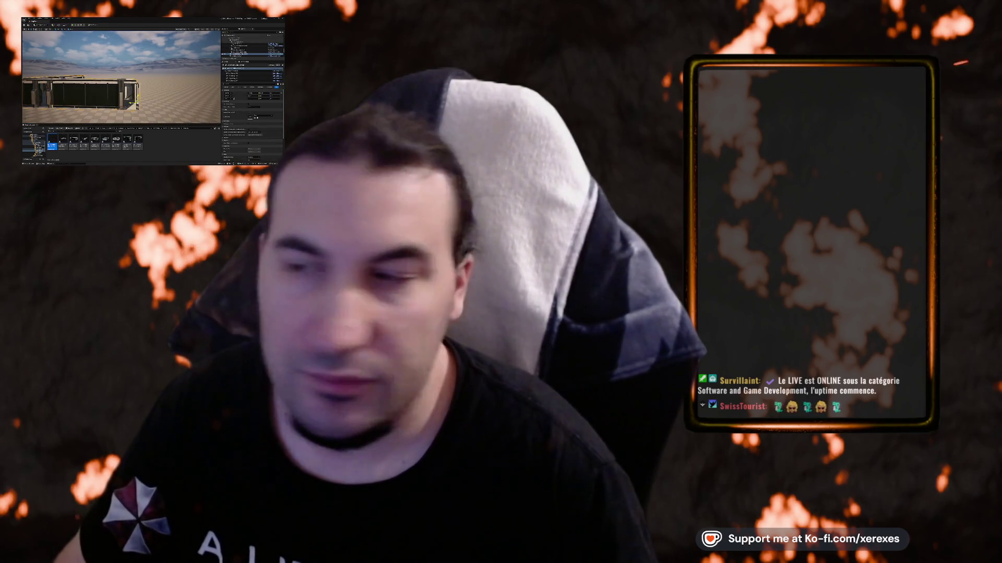
- Fly the view through the doorway and down the corridor, then open the corridor mesh's editor
{"action": "key", "text": "w"}
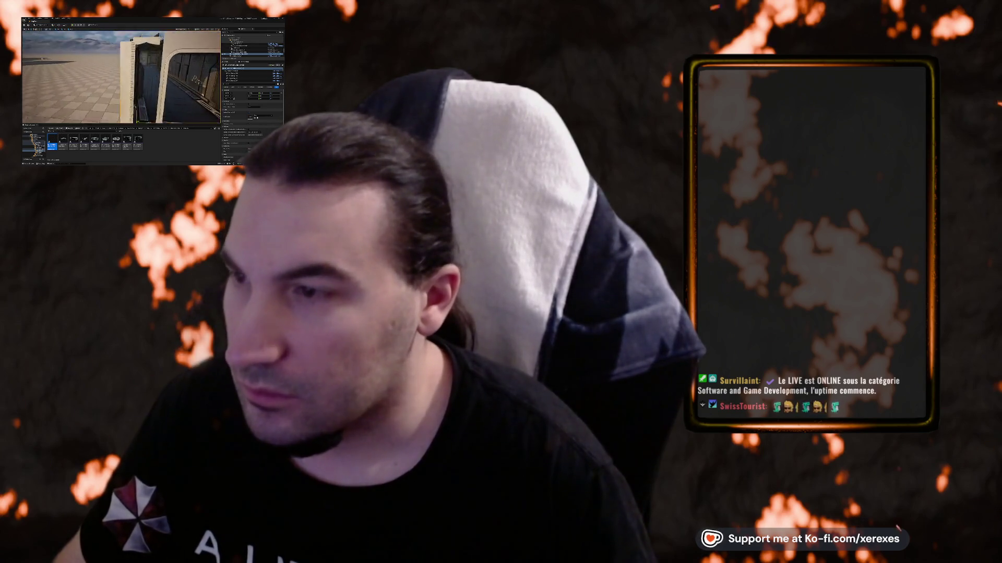
{"action": "key", "text": "w"}
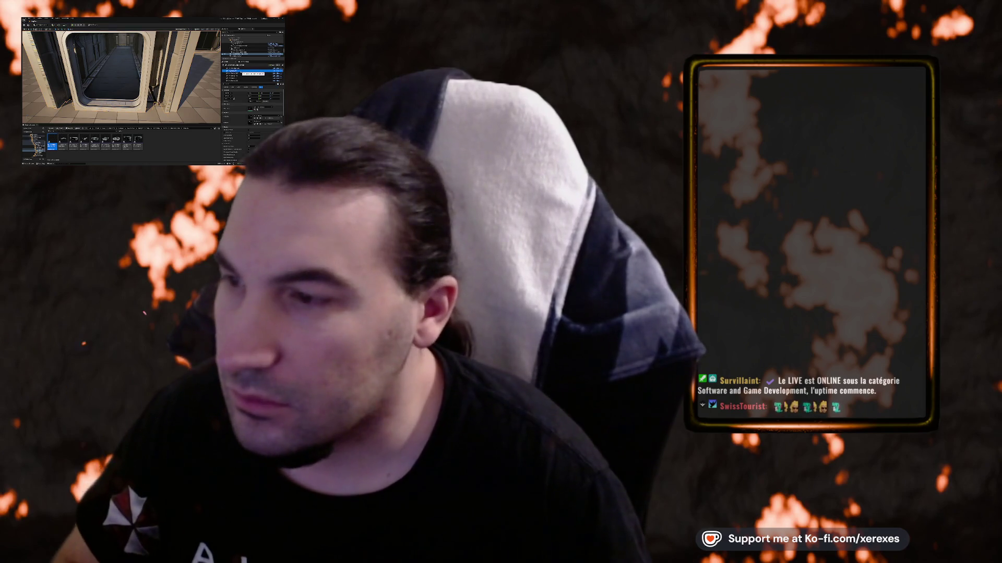
{"action": "key", "text": "w"}
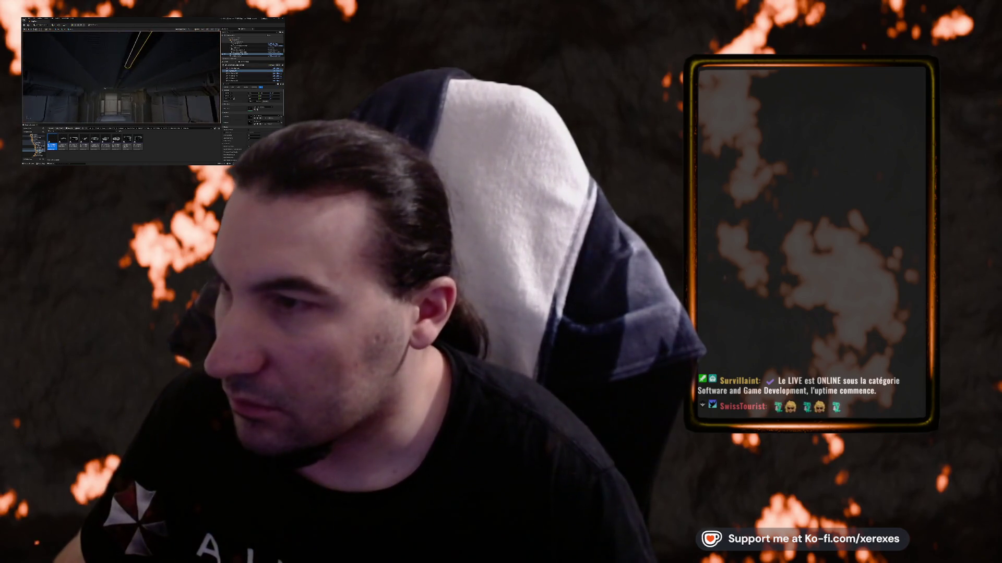
{"action": "key", "text": "w"}
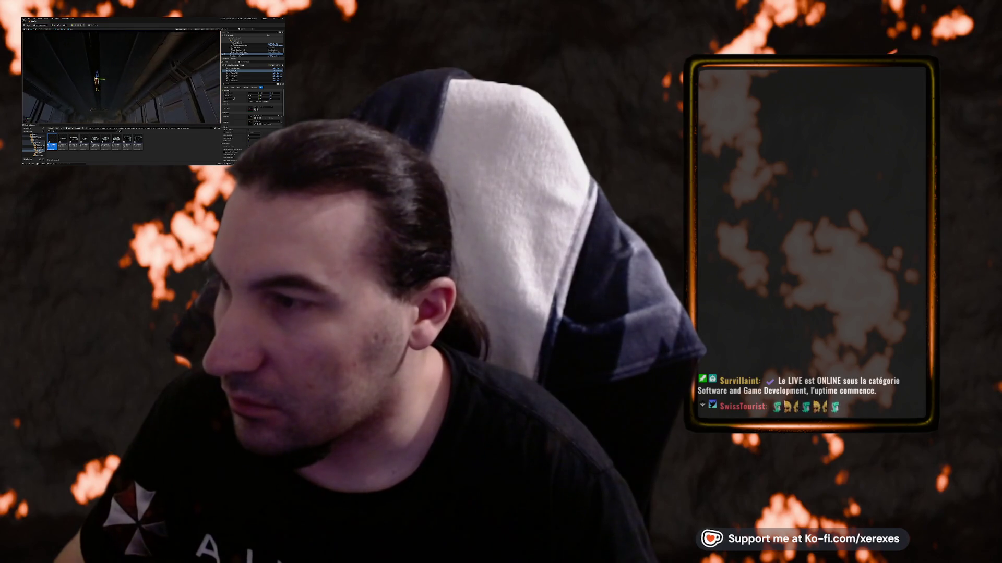
{"action": "key", "text": "w"}
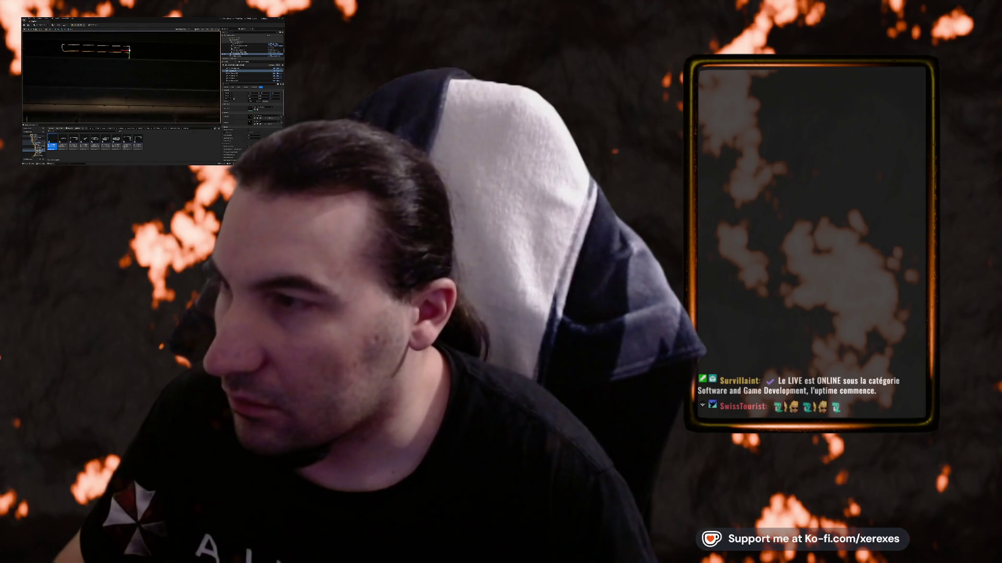
{"action": "key", "text": "s"}
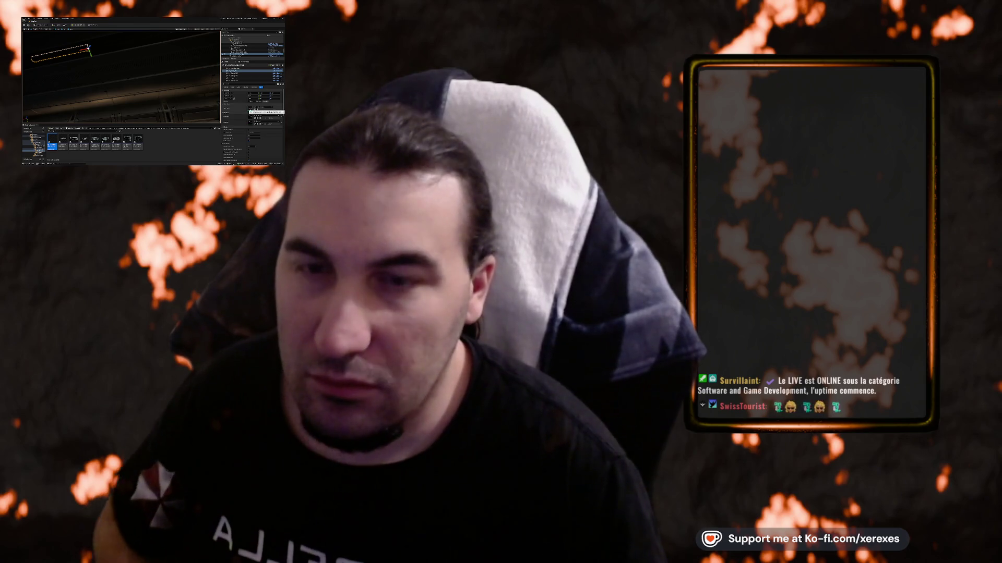
{"action": "double_click", "coordinate": [250, 111]}
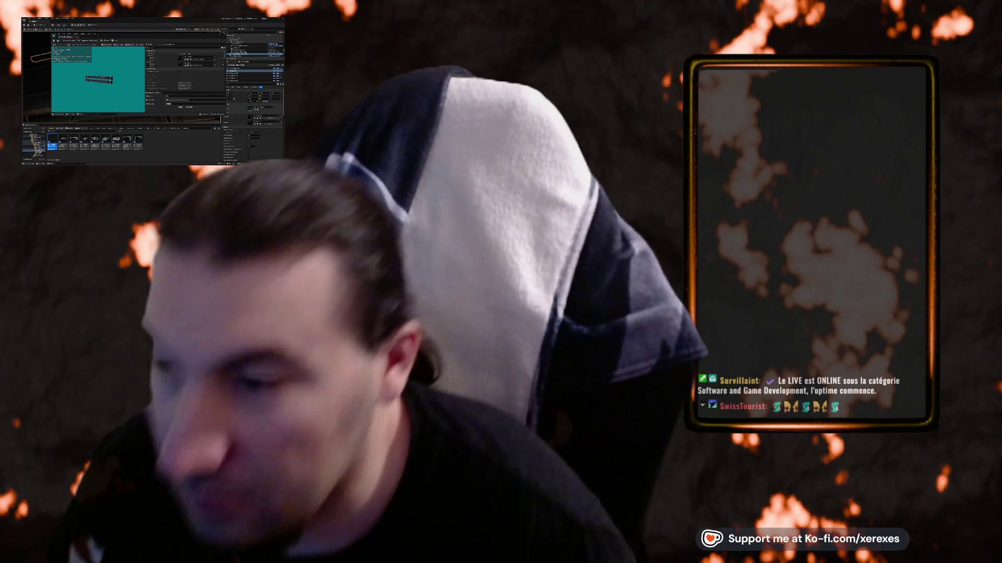
- Maximize the Static Mesh Editor and review its Details panel, expanding the material slots section
{"action": "key", "text": "super+Up"}
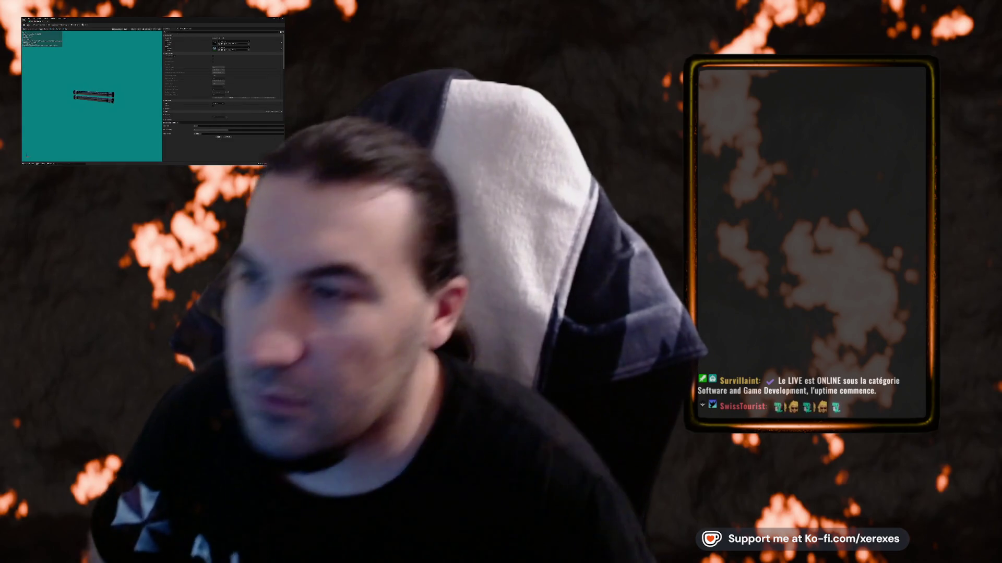
{"action": "scroll", "coordinate": [230, 79], "scroll_direction": "down", "scroll_amount": 5}
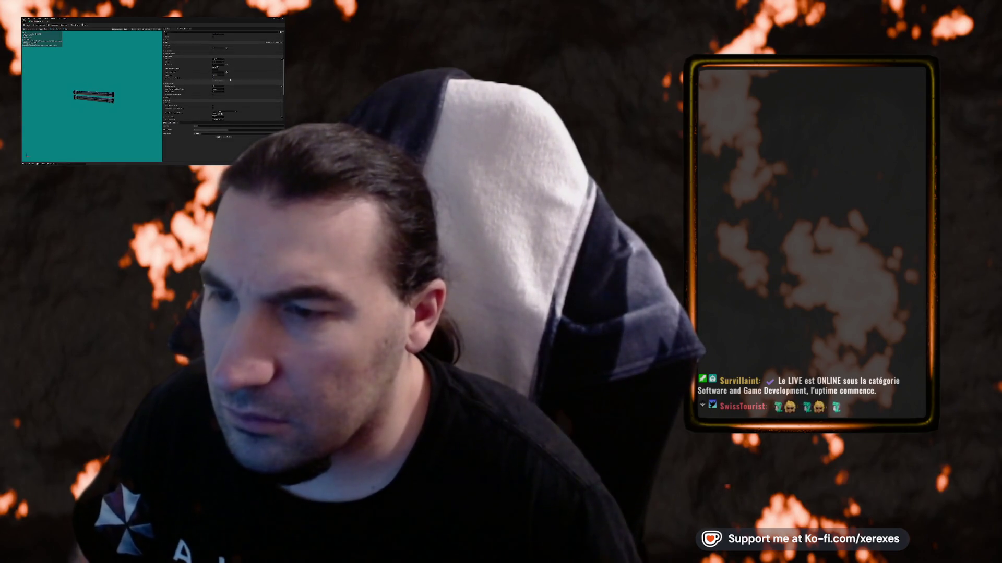
{"action": "scroll", "coordinate": [230, 80], "scroll_direction": "down", "scroll_amount": 5}
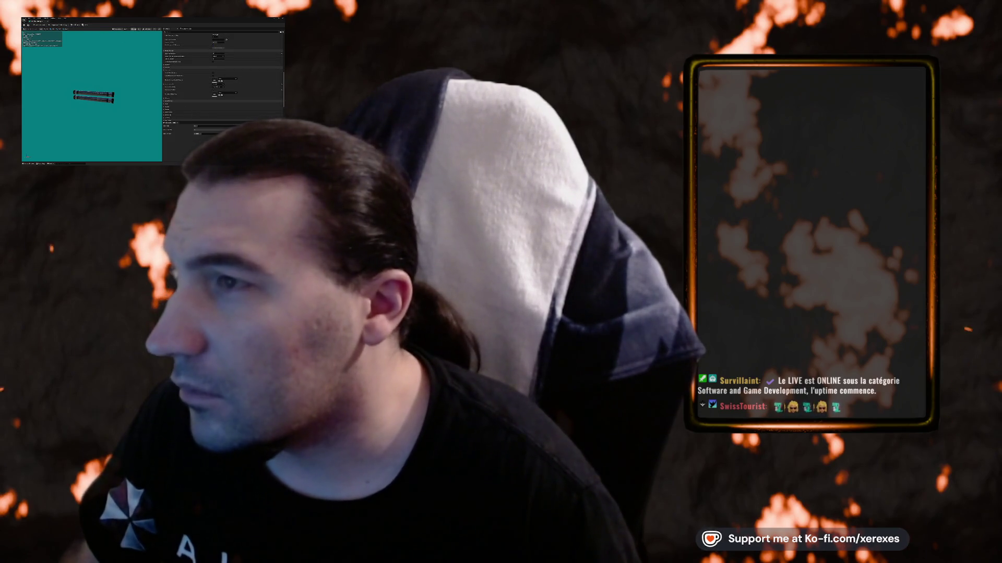
{"action": "left_click", "coordinate": [133, 29]}
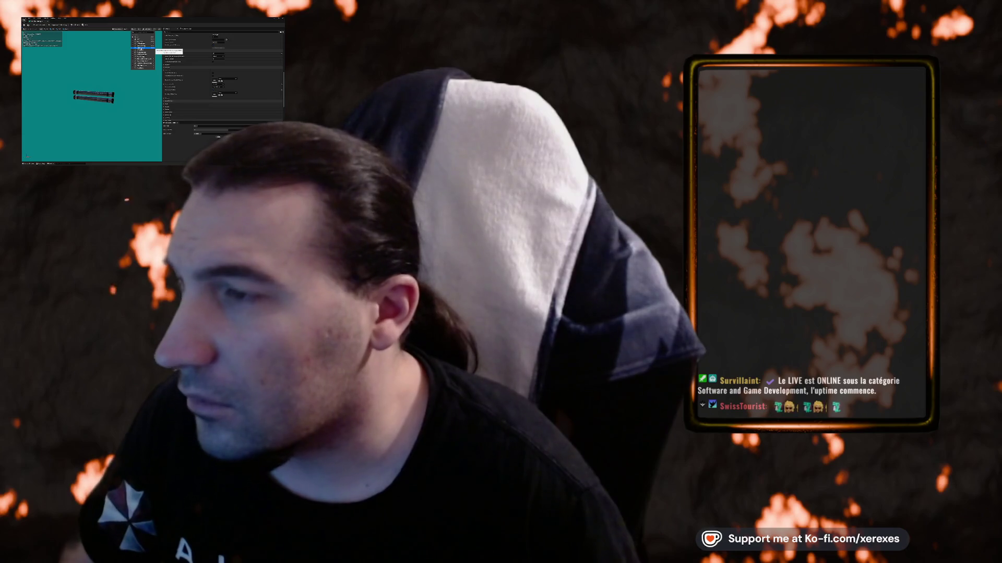
{"action": "left_click", "coordinate": [141, 49]}
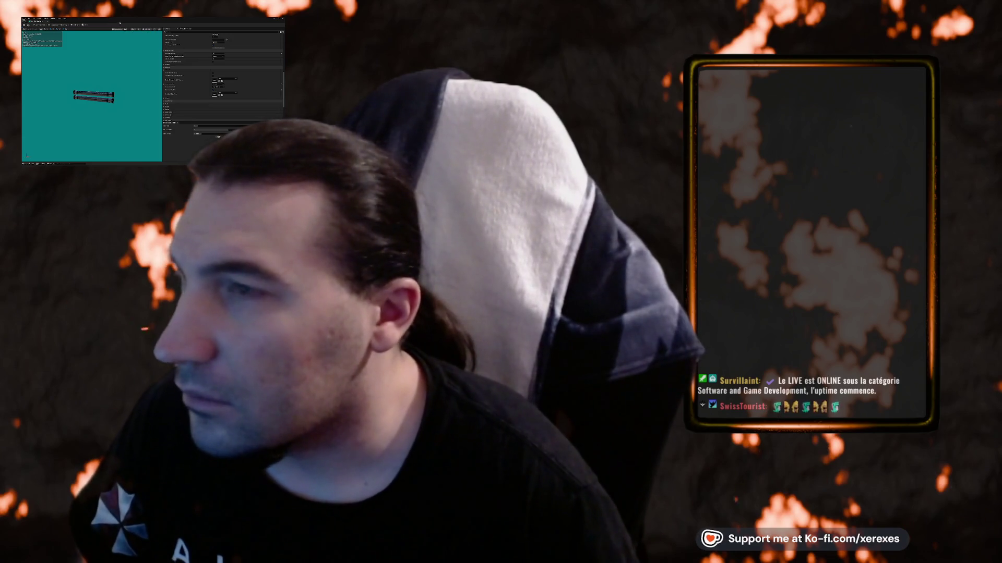
{"action": "scroll", "coordinate": [219, 67], "scroll_direction": "down", "scroll_amount": 5}
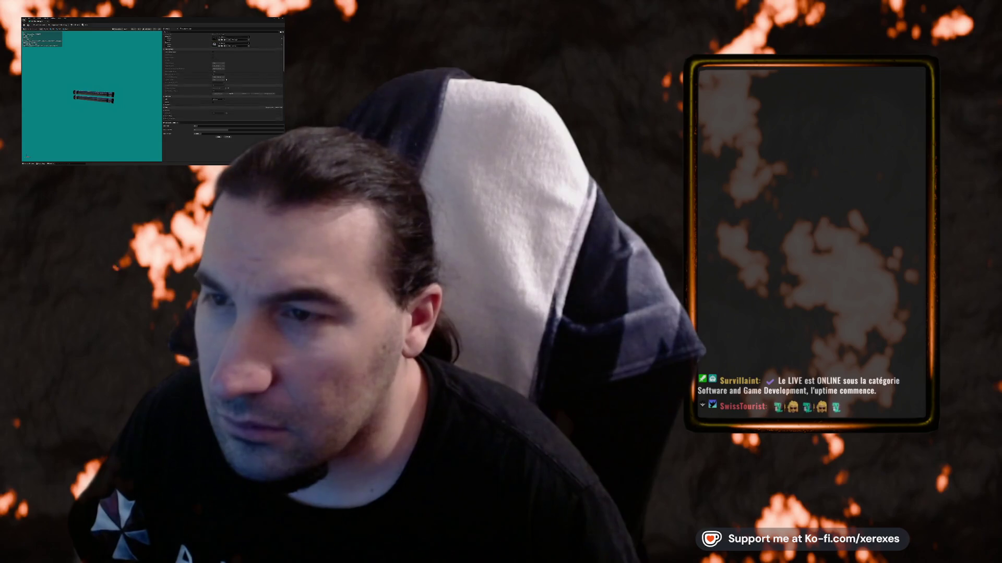
{"action": "scroll", "coordinate": [226, 60], "scroll_direction": "down", "scroll_amount": 5}
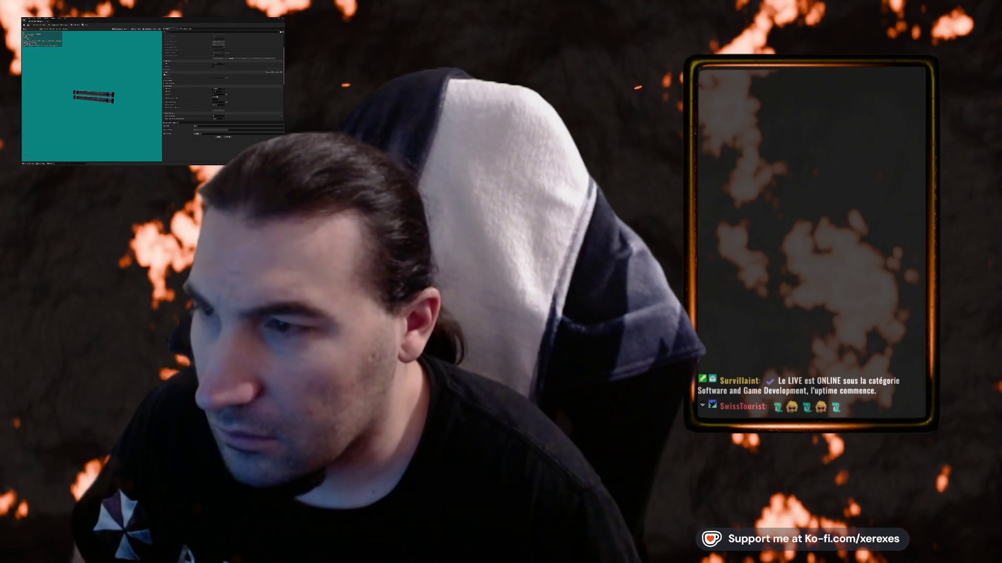
{"action": "left_click", "coordinate": [164, 76]}
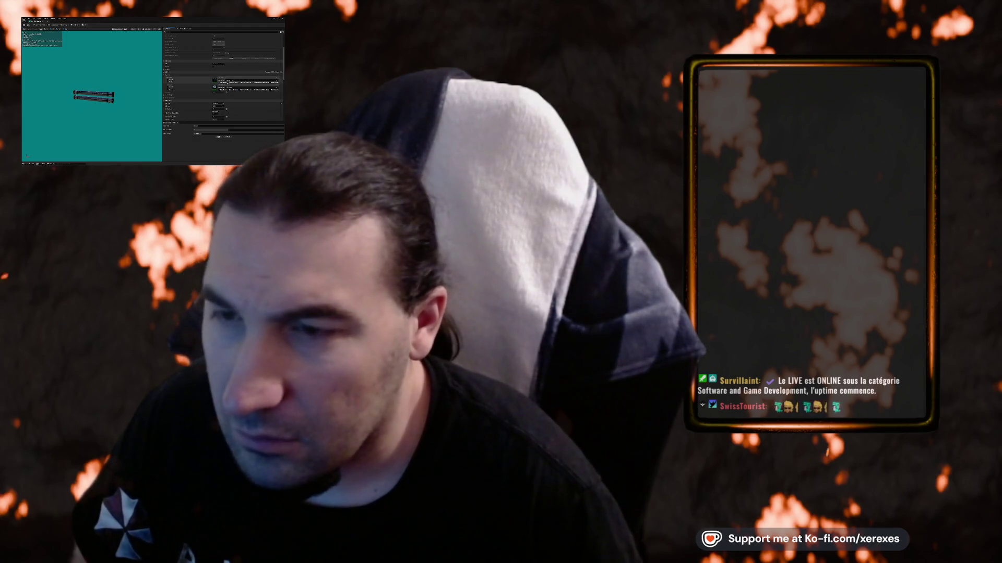
{"action": "scroll", "coordinate": [228, 91], "scroll_direction": "up", "scroll_amount": 3}
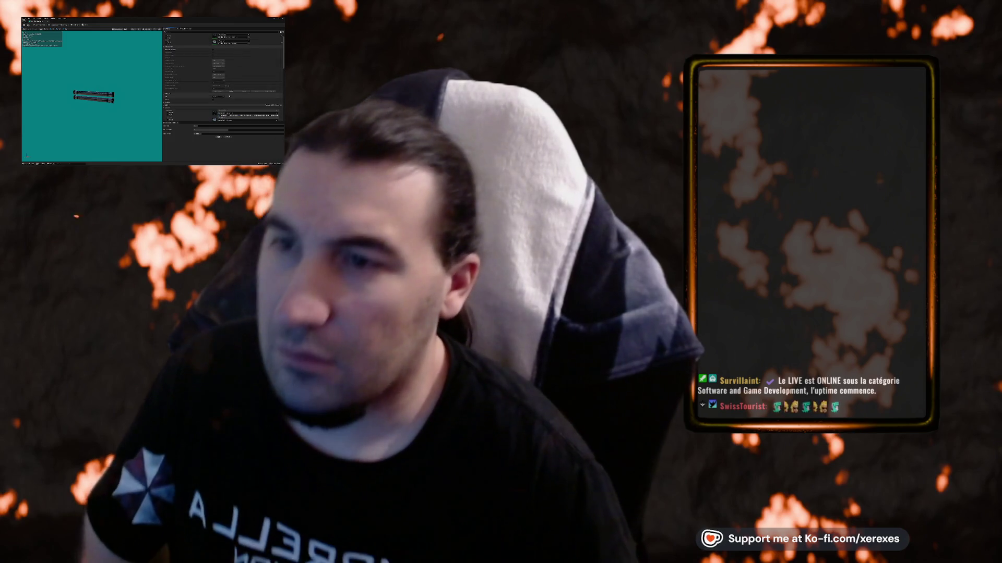
{"action": "scroll", "coordinate": [228, 91], "scroll_direction": "down", "scroll_amount": 3}
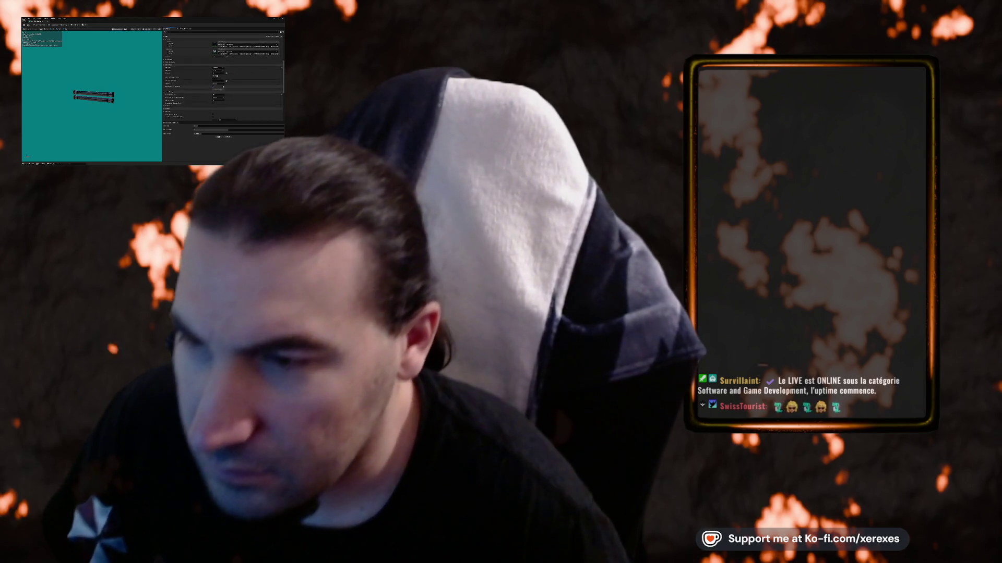
- Add simple collision to the mesh from the Collision menu and return to the level
{"action": "left_click", "coordinate": [75, 25]}
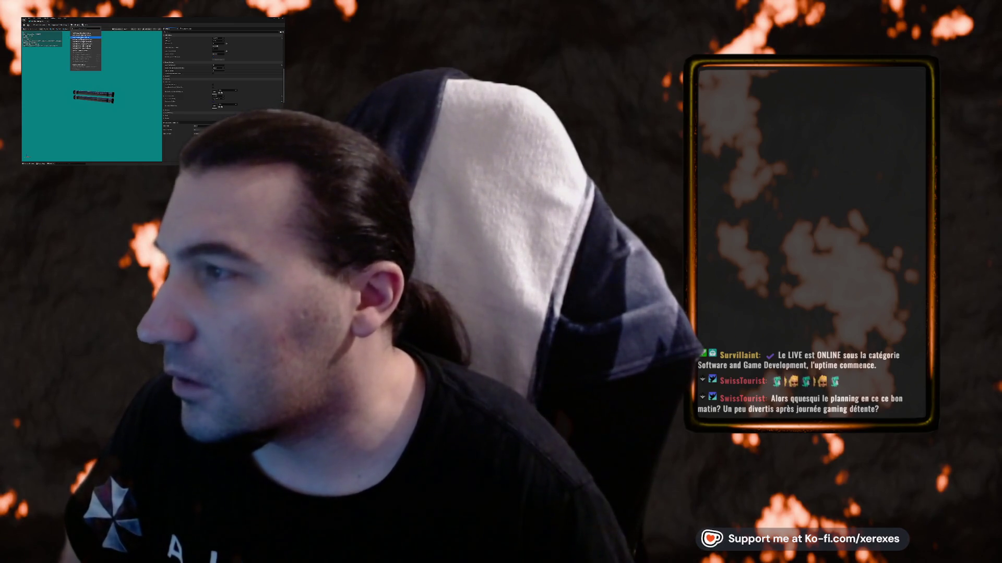
{"action": "key", "text": "Return"}
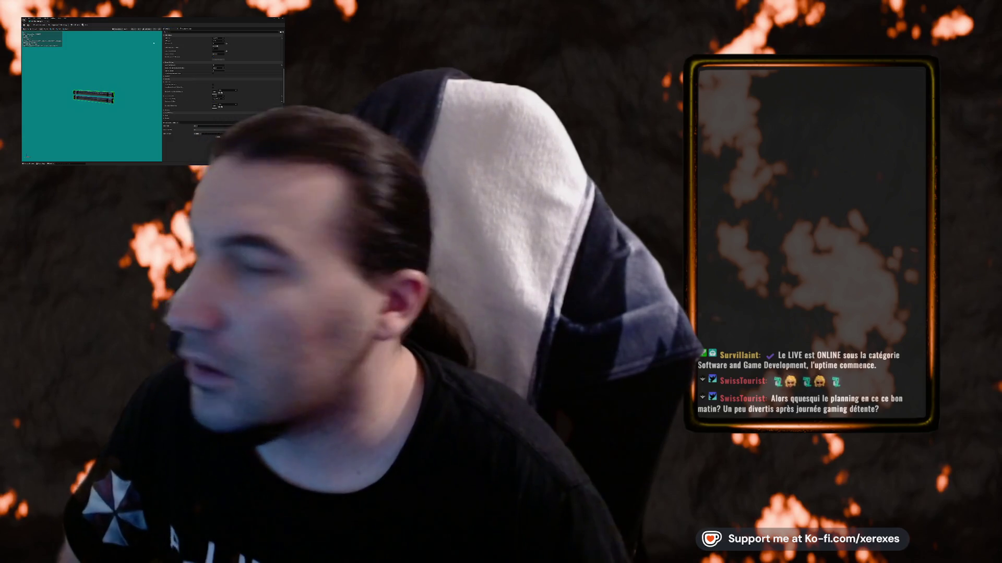
{"action": "key", "text": "alt+Tab"}
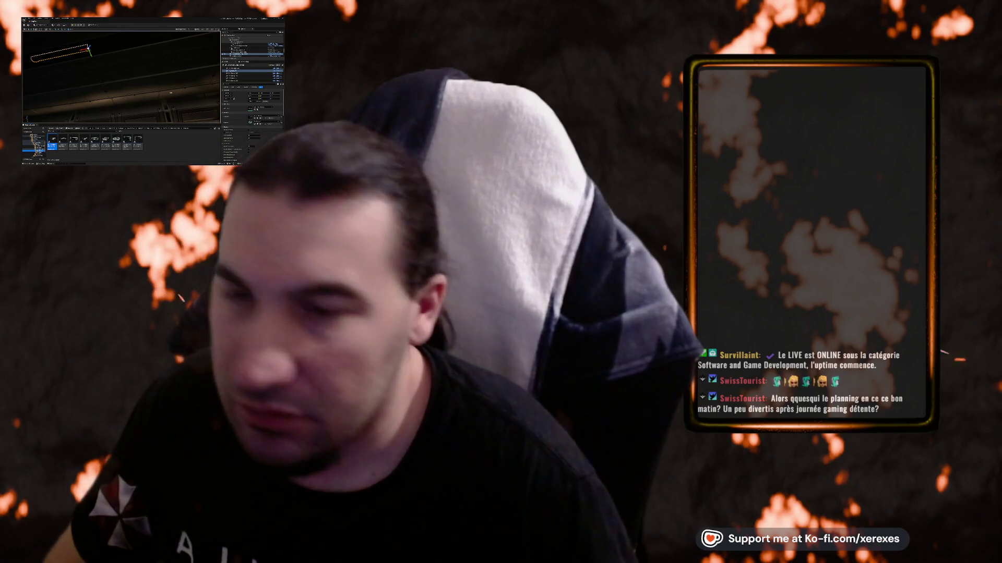
- Frame the mesh, switch the preview's display mode, and scroll Details before returning to the level
{"action": "key", "text": "f"}
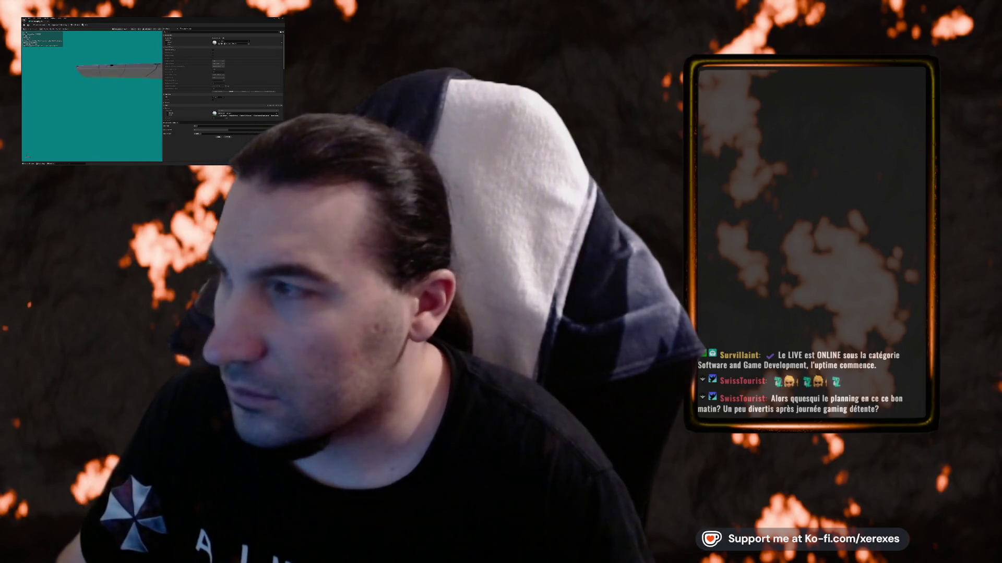
{"action": "left_click", "coordinate": [140, 29]}
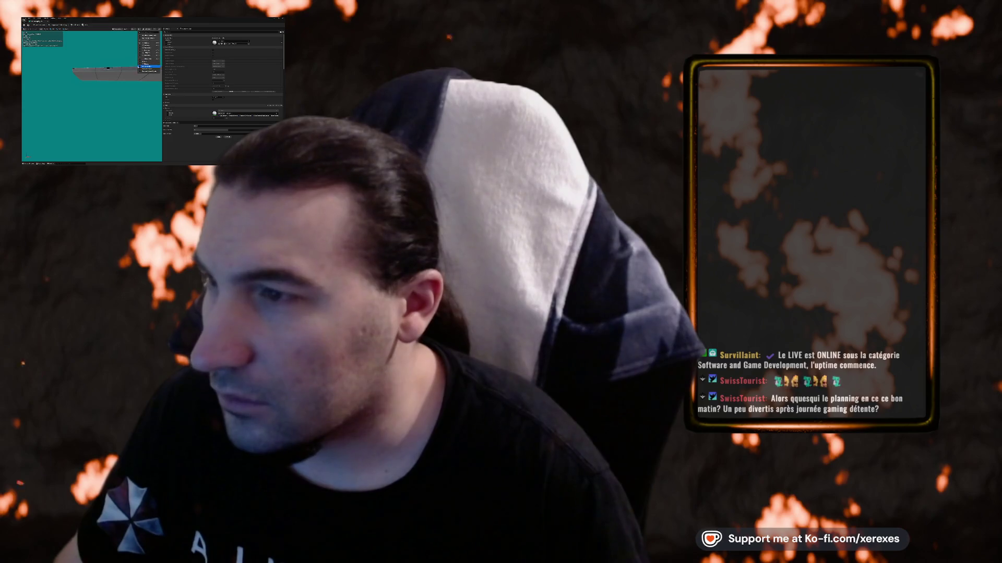
{"action": "left_click", "coordinate": [149, 66]}
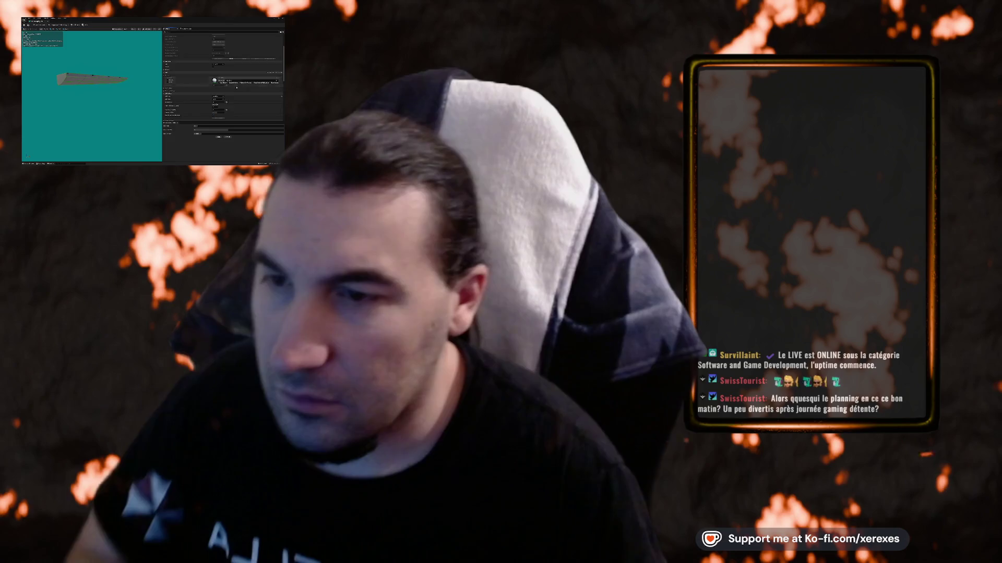
{"action": "scroll", "coordinate": [223, 78], "scroll_direction": "down", "scroll_amount": 3}
{"action": "scroll", "coordinate": [223, 78], "scroll_direction": "down", "scroll_amount": 5}
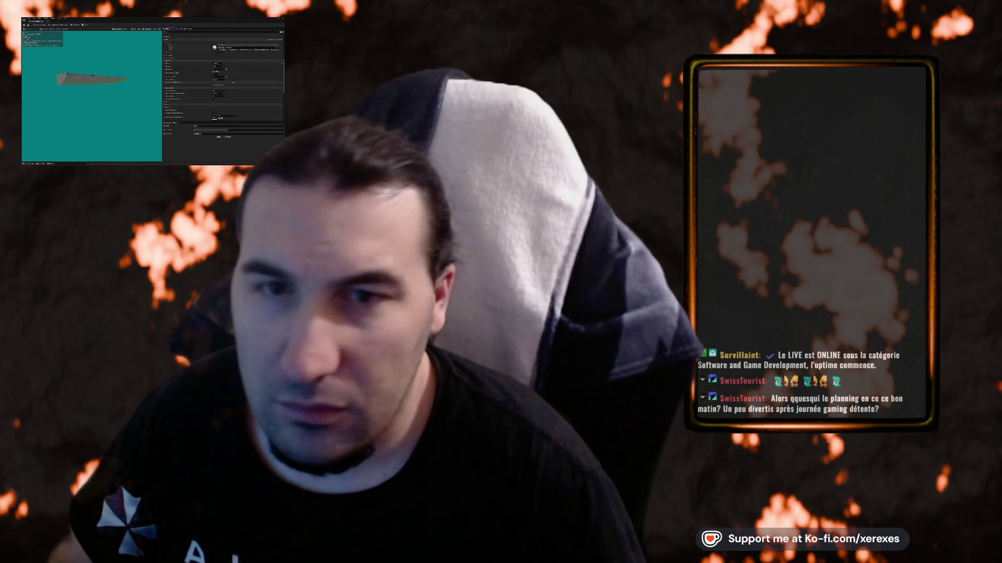
{"action": "scroll", "coordinate": [223, 78], "scroll_direction": "down", "scroll_amount": 5}
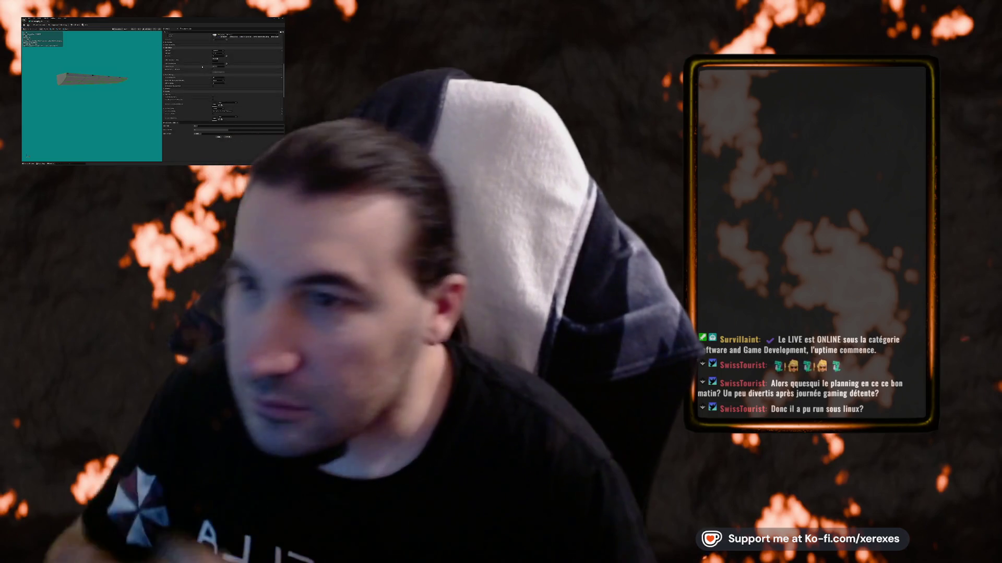
{"action": "scroll", "coordinate": [197, 61], "scroll_direction": "down", "scroll_amount": 3}
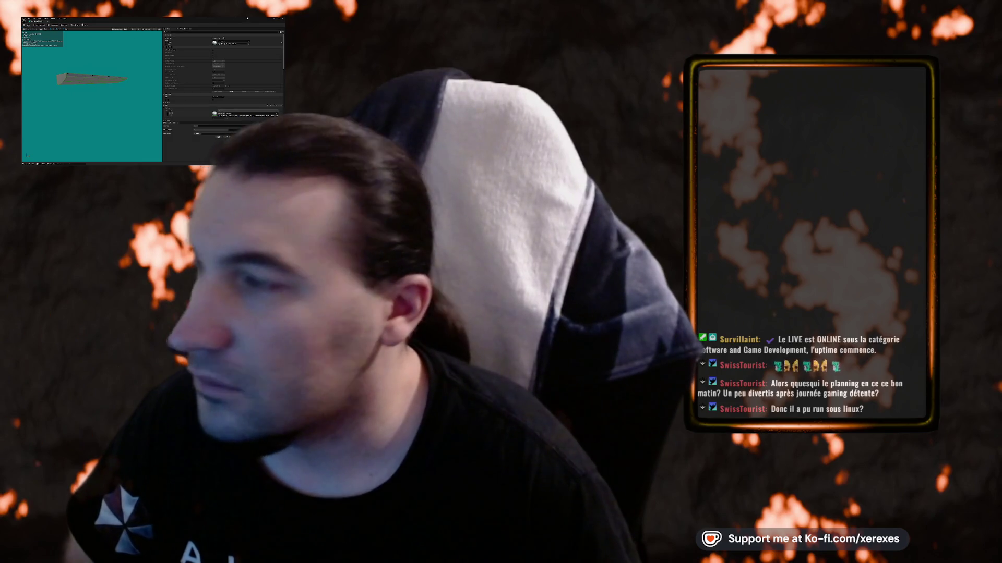
{"action": "key", "text": "alt+Tab"}
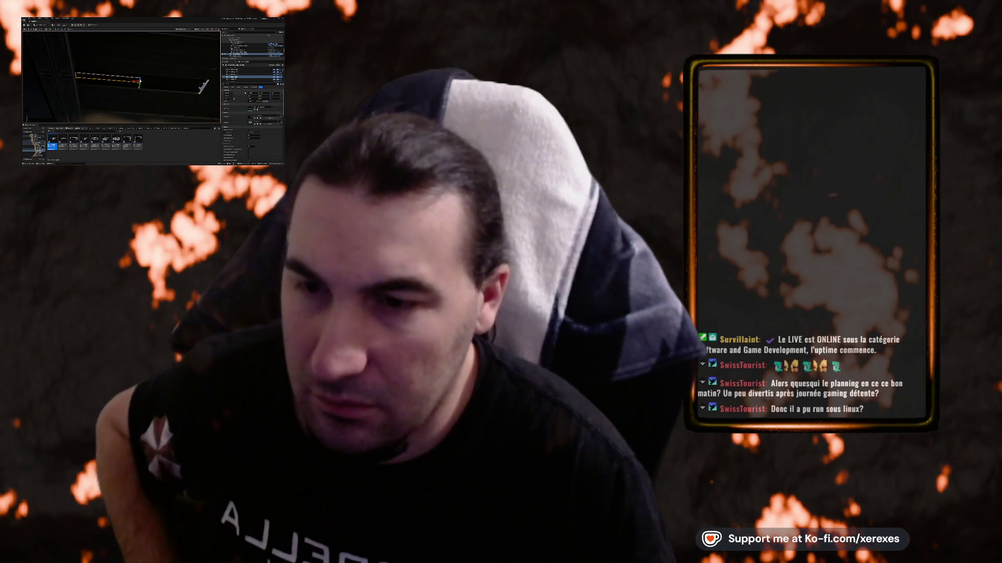
- Enter new property values for the mesh in the Details panel and confirm them
{"action": "left_click", "coordinate": [253, 80]}
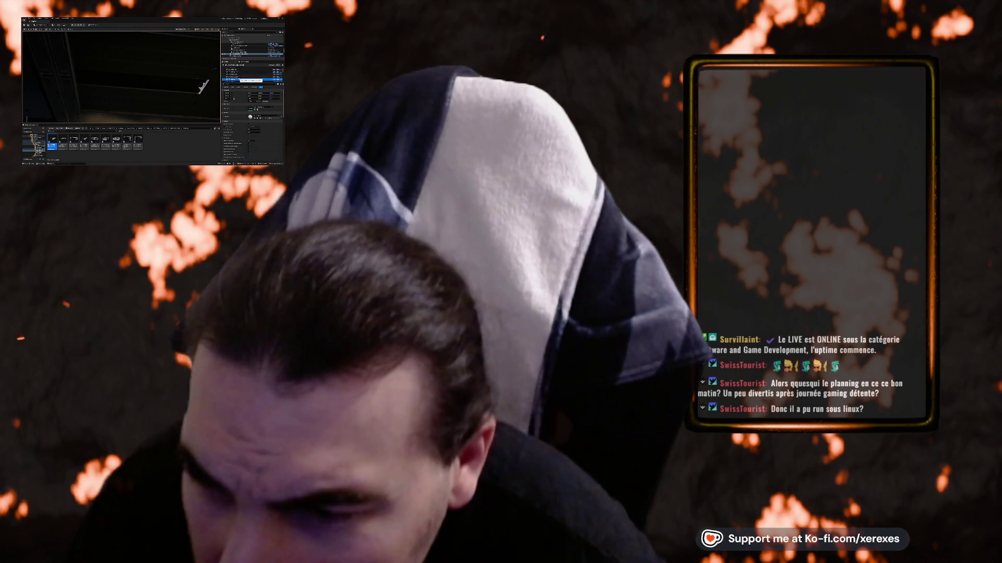
{"action": "left_click", "coordinate": [256, 76]}
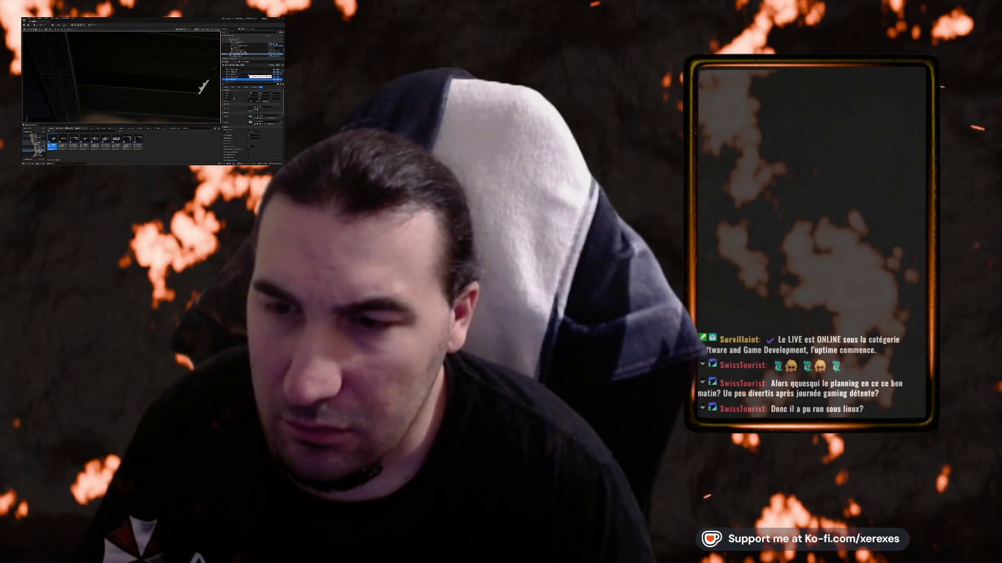
{"action": "key", "text": "Return"}
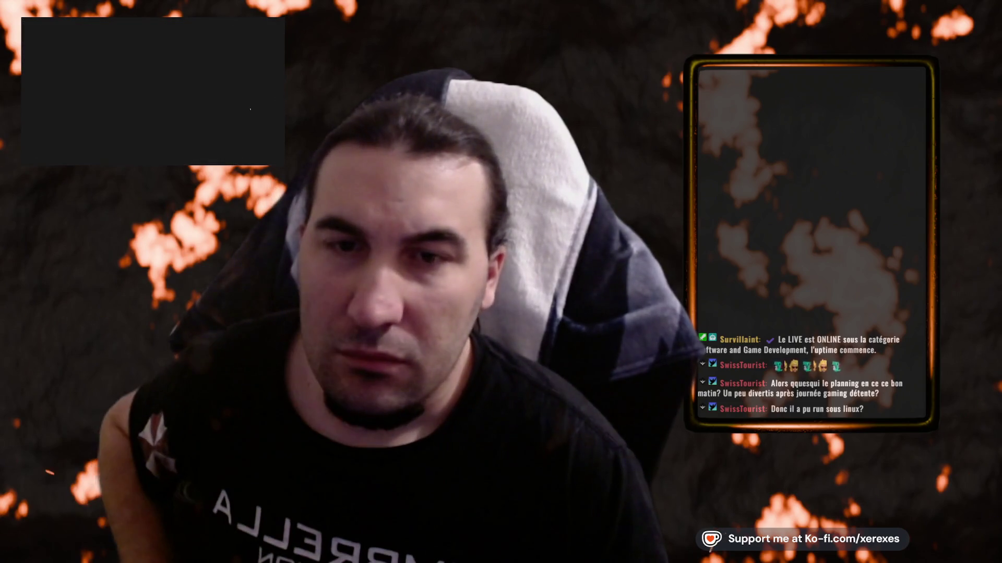
- Orbit the mesh from an angled view to a straight front view and scroll through Details
{"action": "left_click_drag", "start_coordinate": [89, 43], "coordinate": [92, 41]}
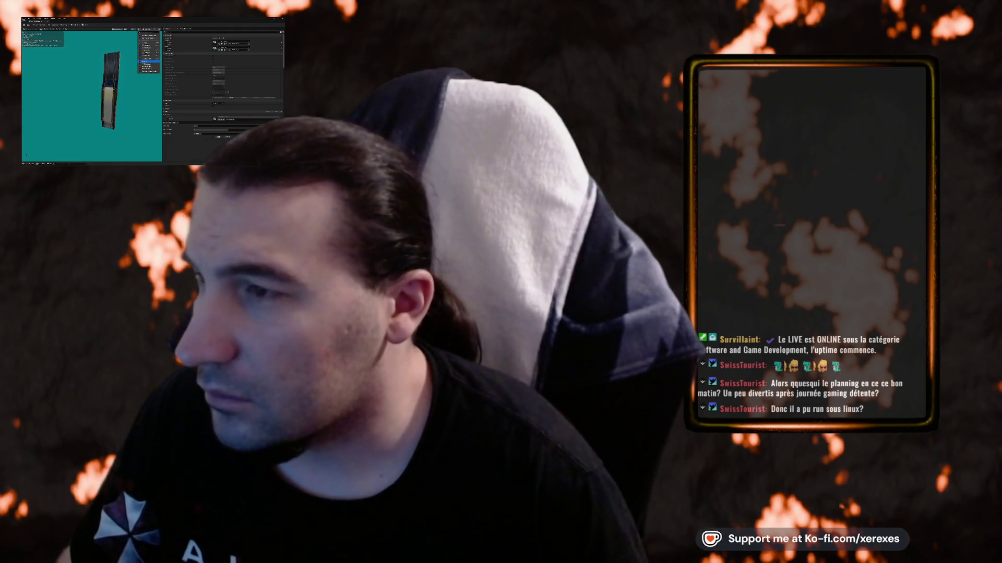
{"action": "mouse_move", "coordinate": [92, 42]}
{"action": "left_mouse_down"}
{"action": "mouse_move", "coordinate": [147, 71]}
{"action": "mouse_move", "coordinate": [115, 71]}
{"action": "mouse_move", "coordinate": [92, 55]}
{"action": "mouse_move", "coordinate": [86, 70]}
{"action": "left_mouse_up"}
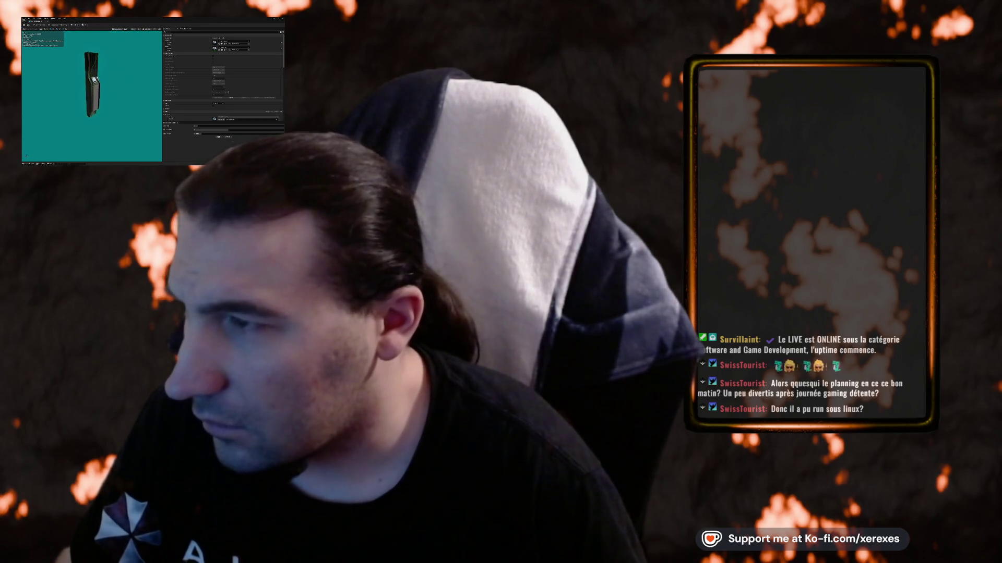
{"action": "scroll", "coordinate": [247, 81], "scroll_direction": "up", "scroll_amount": 3}
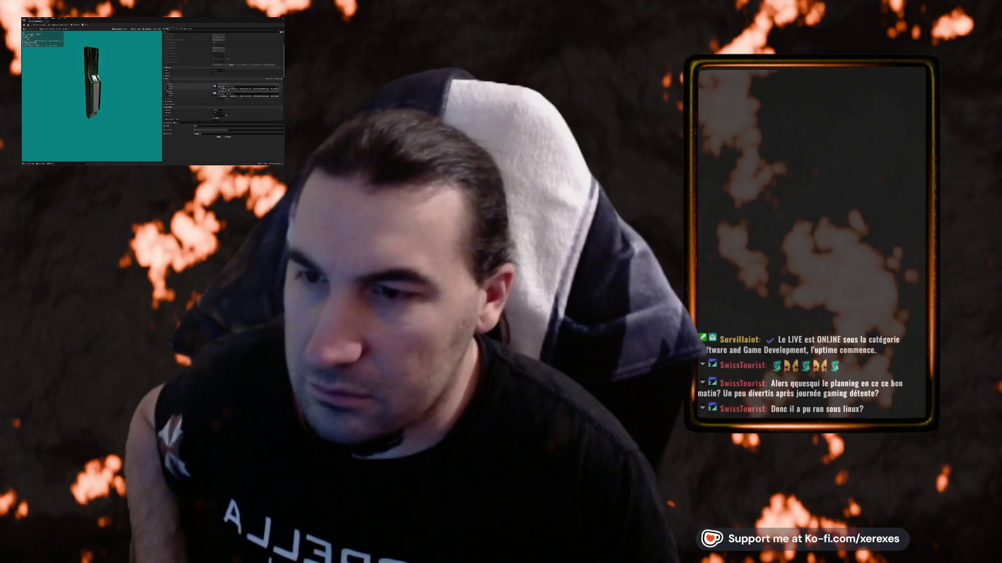
{"action": "scroll", "coordinate": [222, 78], "scroll_direction": "down", "scroll_amount": 3}
{"action": "scroll", "coordinate": [223, 79], "scroll_direction": "down", "scroll_amount": 5}
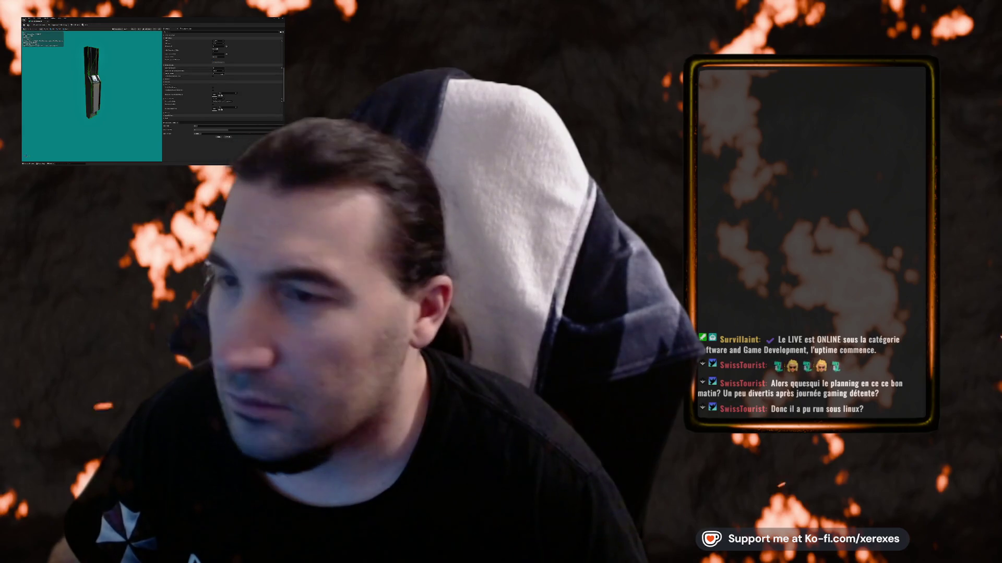
{"action": "scroll", "coordinate": [224, 78], "scroll_direction": "down", "scroll_amount": 5}
{"action": "scroll", "coordinate": [224, 77], "scroll_direction": "down", "scroll_amount": 5}
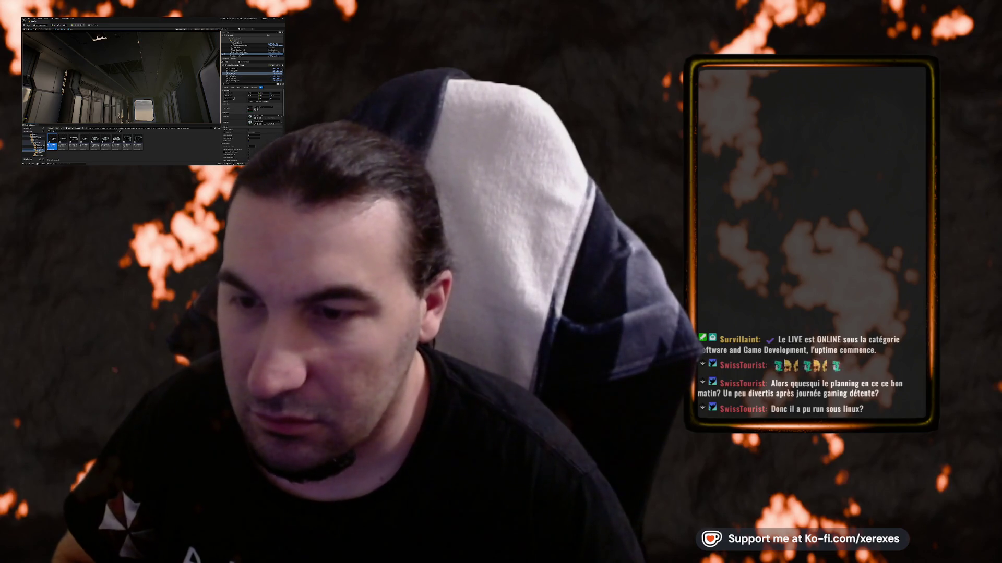
- Change a corridor object's dropdown setting to a new value in the Details panel
{"action": "scroll", "coordinate": [233, 84], "scroll_direction": "down", "scroll_amount": 5}
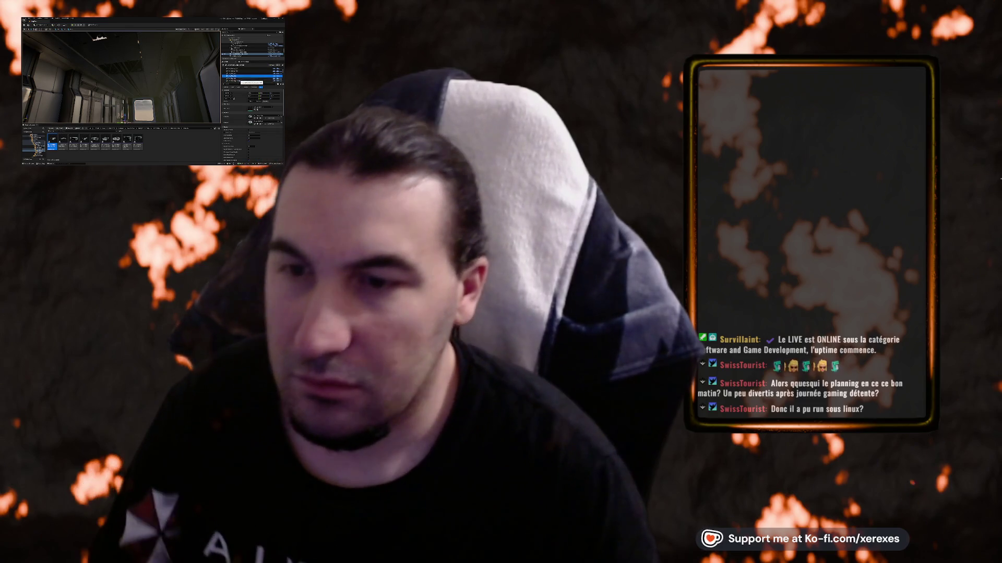
{"action": "left_click", "coordinate": [232, 68]}
{"action": "left_click", "coordinate": [232, 74]}
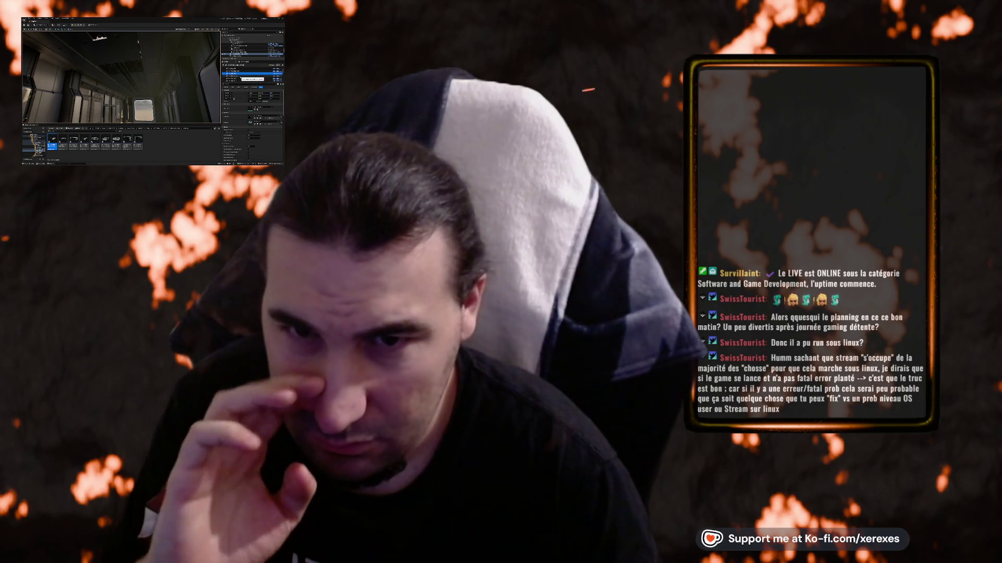
{"action": "left_click", "coordinate": [252, 78]}
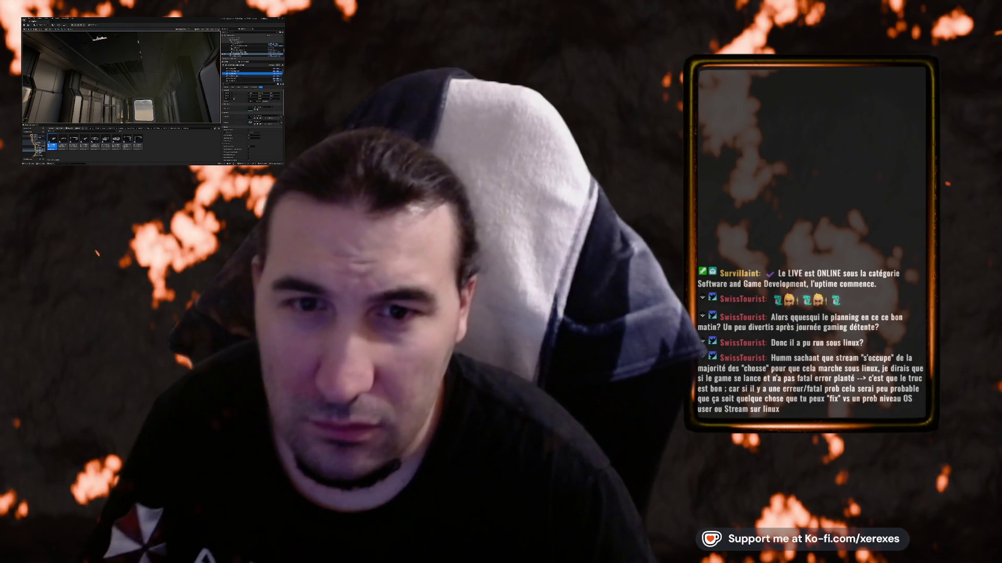
{"action": "left_click", "coordinate": [250, 84]}
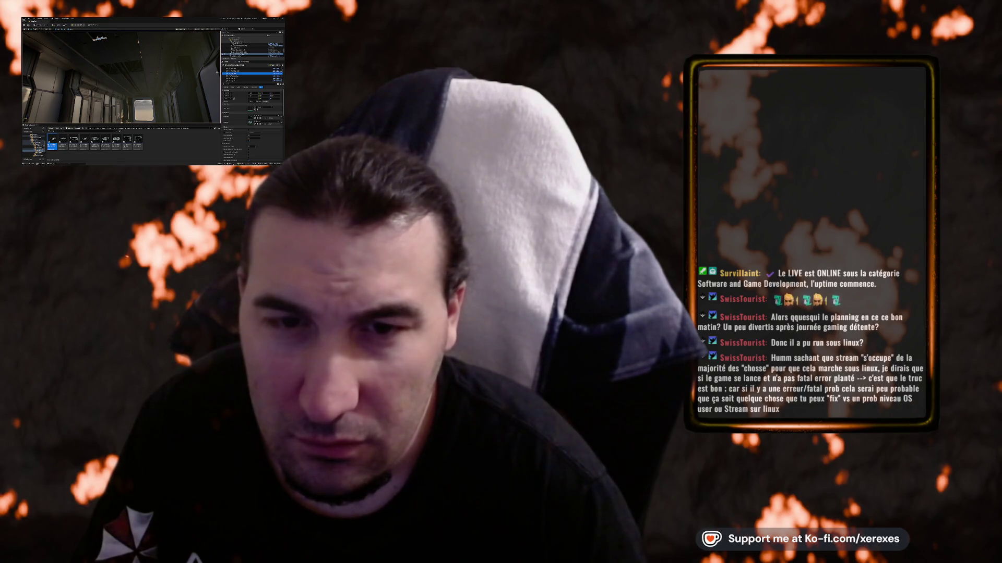
- Step through the next few objects in the Outliner list
{"action": "left_click", "coordinate": [245, 76]}
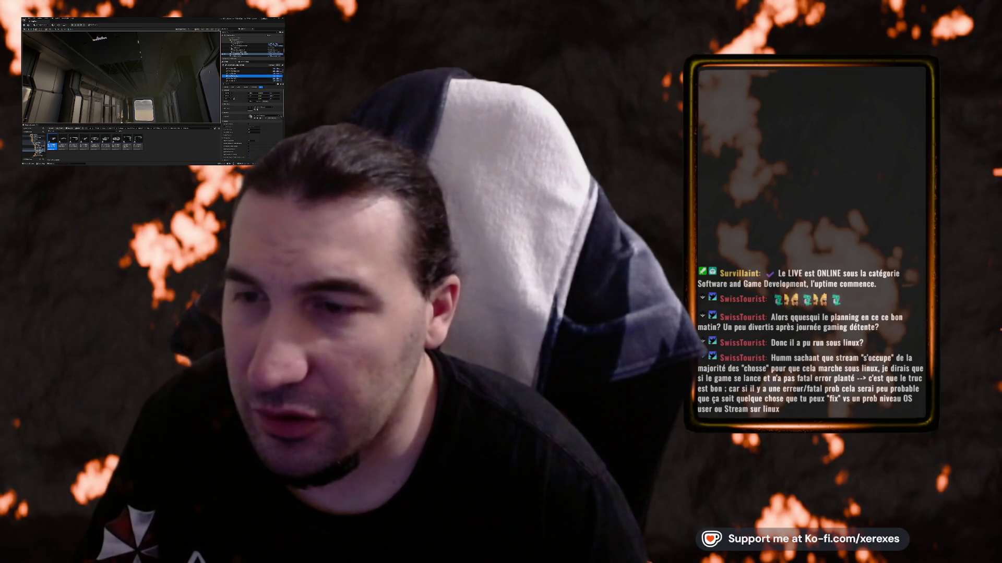
{"action": "left_click", "coordinate": [245, 78]}
{"action": "left_click", "coordinate": [245, 79]}
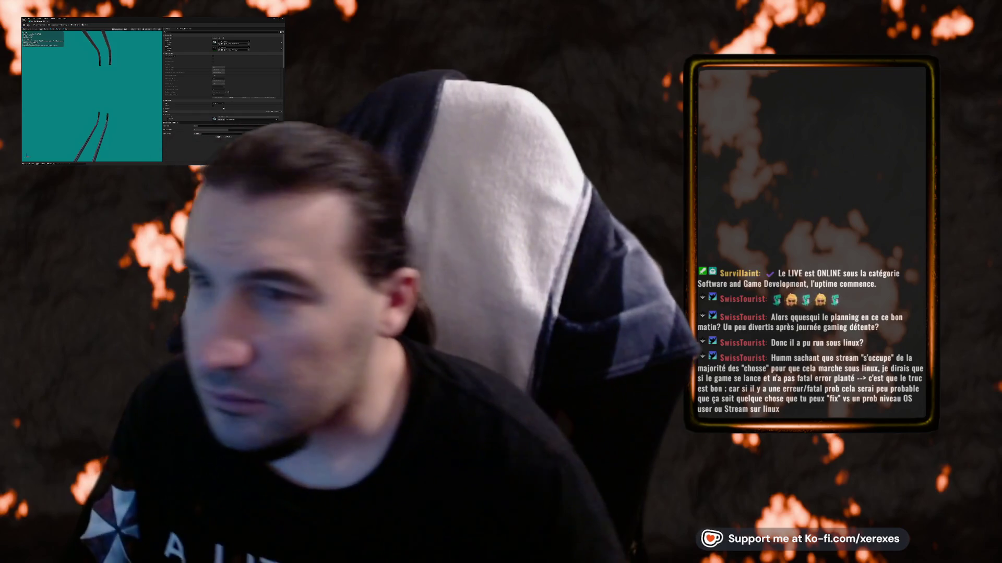
- Leave the mesh preview, return to the corridor level, and bring up the context menu over the scene
{"action": "scroll", "coordinate": [232, 61], "scroll_direction": "down", "scroll_amount": 5}
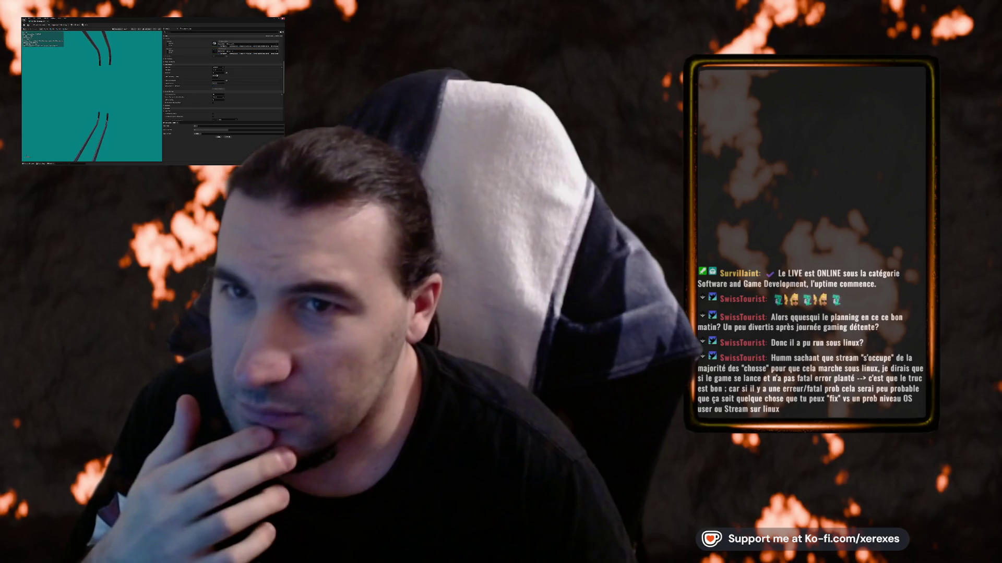
{"action": "key", "text": "alt+Tab"}
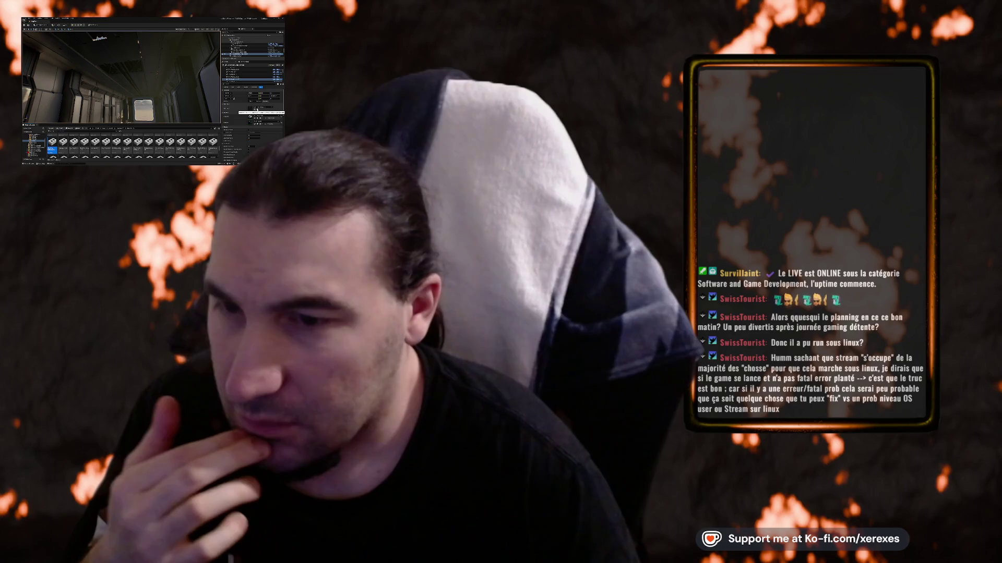
{"action": "right_click", "coordinate": [54, 63]}
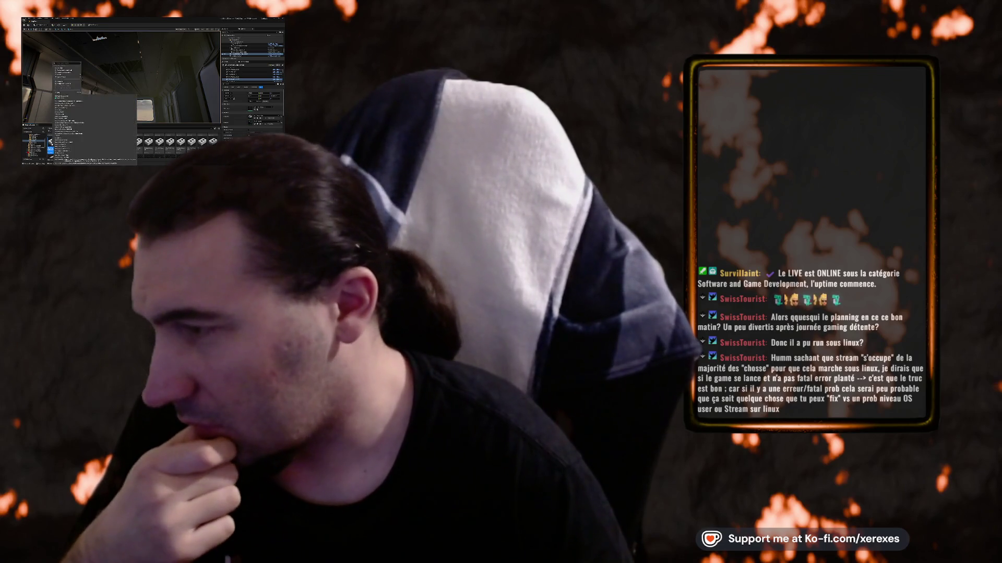
- Import a file from disk into the Content Browser with the default import settings
{"action": "mouse_move", "coordinate": [68, 106]}
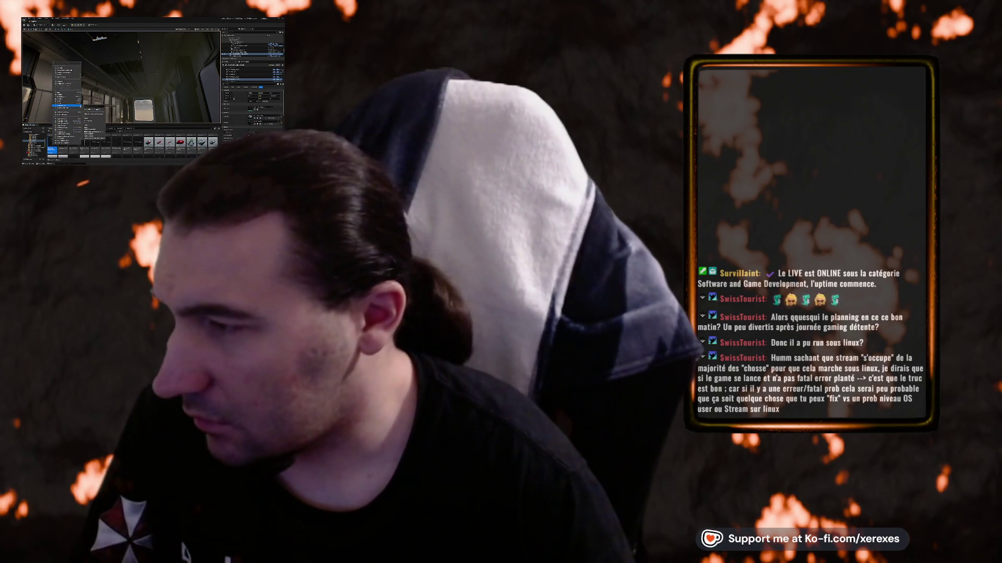
{"action": "left_click", "coordinate": [94, 120]}
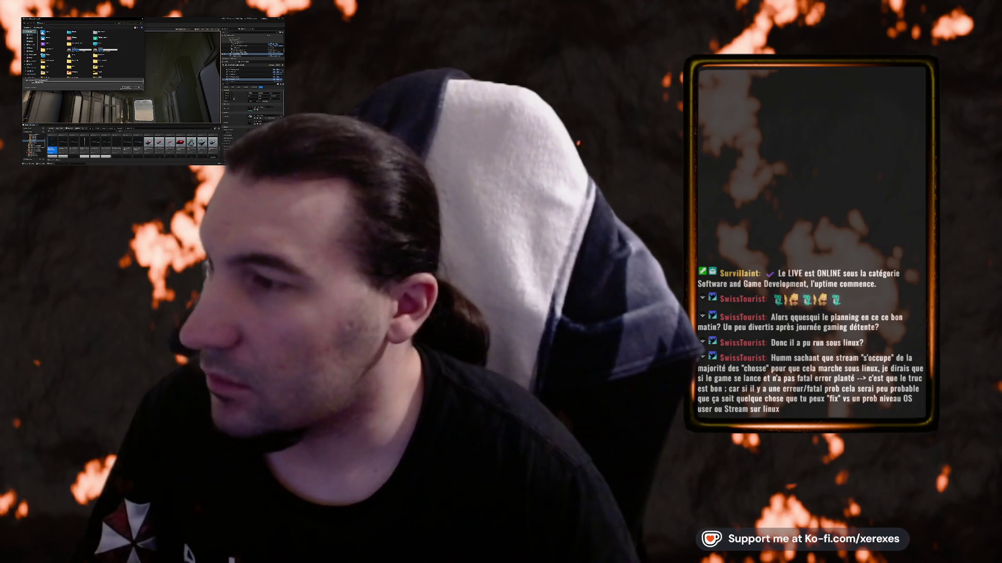
{"action": "left_click", "coordinate": [126, 87]}
{"action": "left_click", "coordinate": [165, 114]}
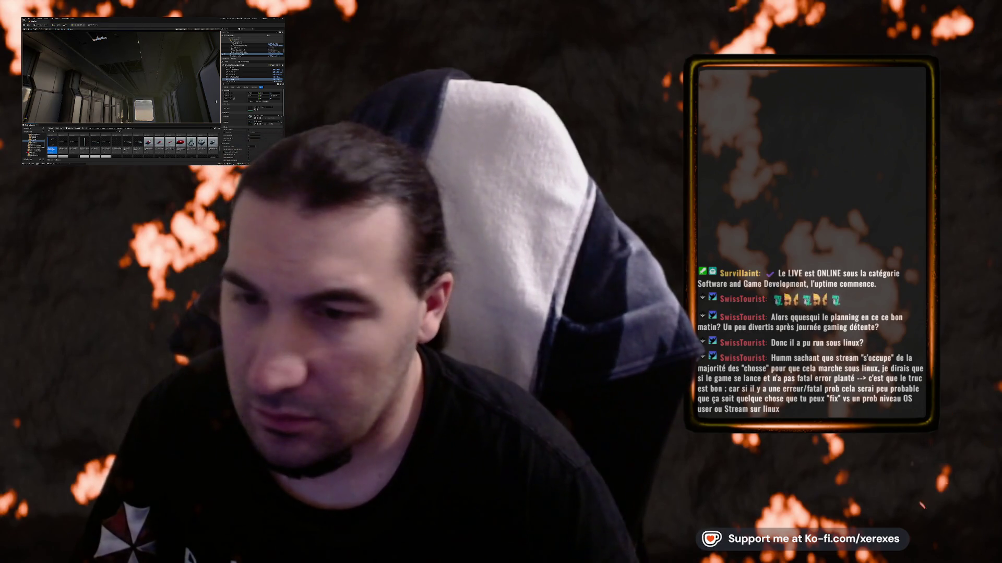
- Select several corridor objects in turn and edit a property value
{"action": "left_click", "coordinate": [260, 76]}
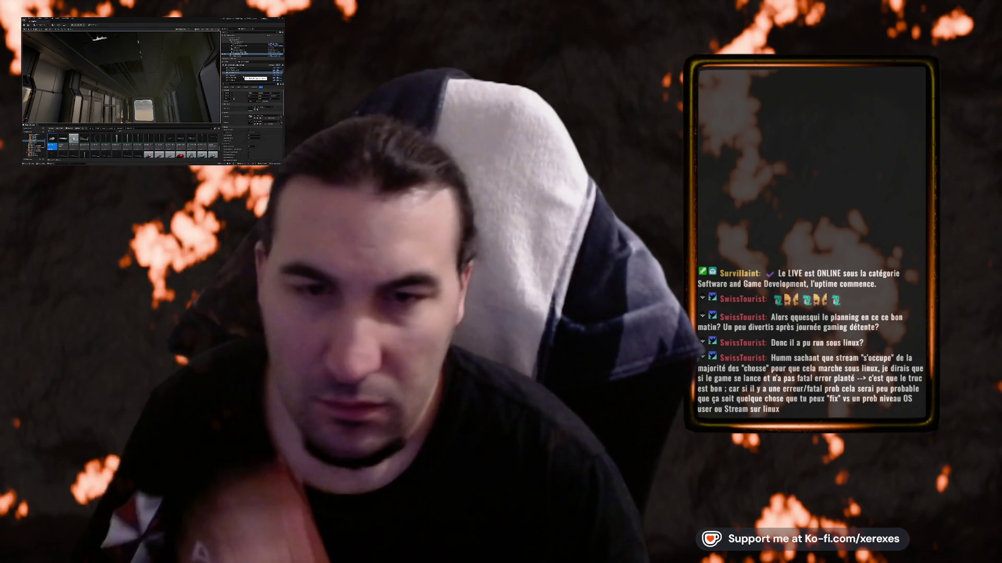
{"action": "left_click", "coordinate": [252, 73]}
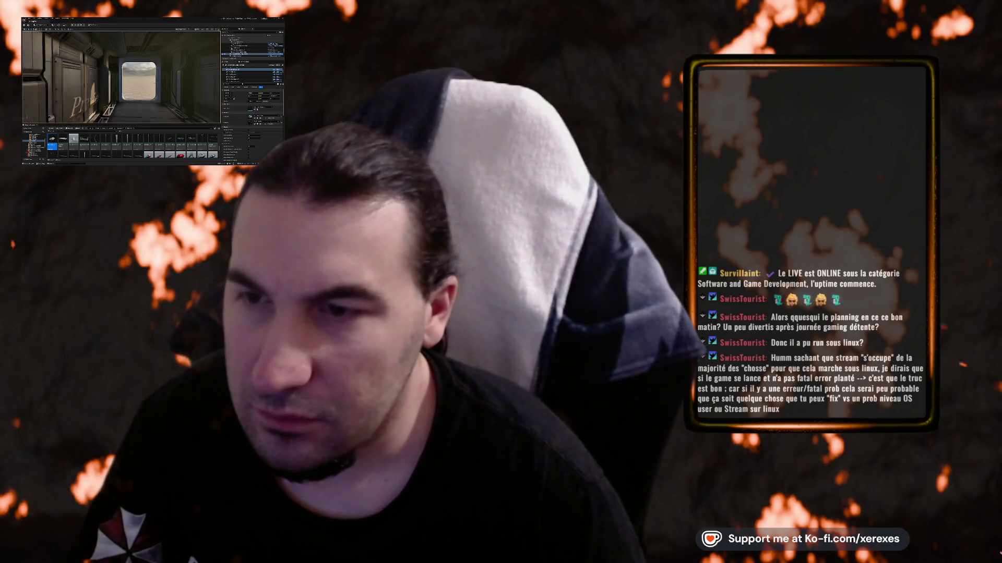
{"action": "left_click", "coordinate": [245, 74]}
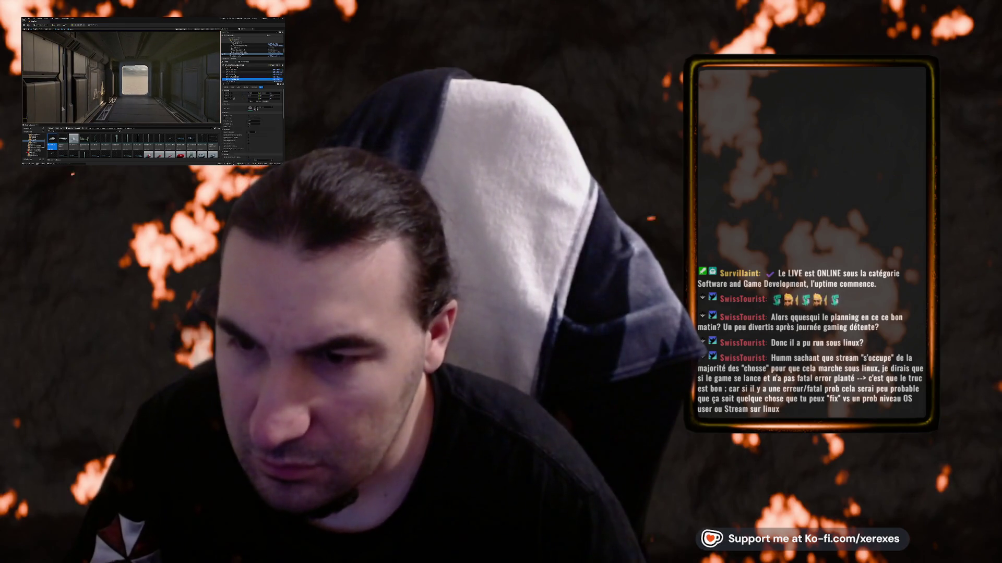
{"action": "left_click", "coordinate": [232, 77]}
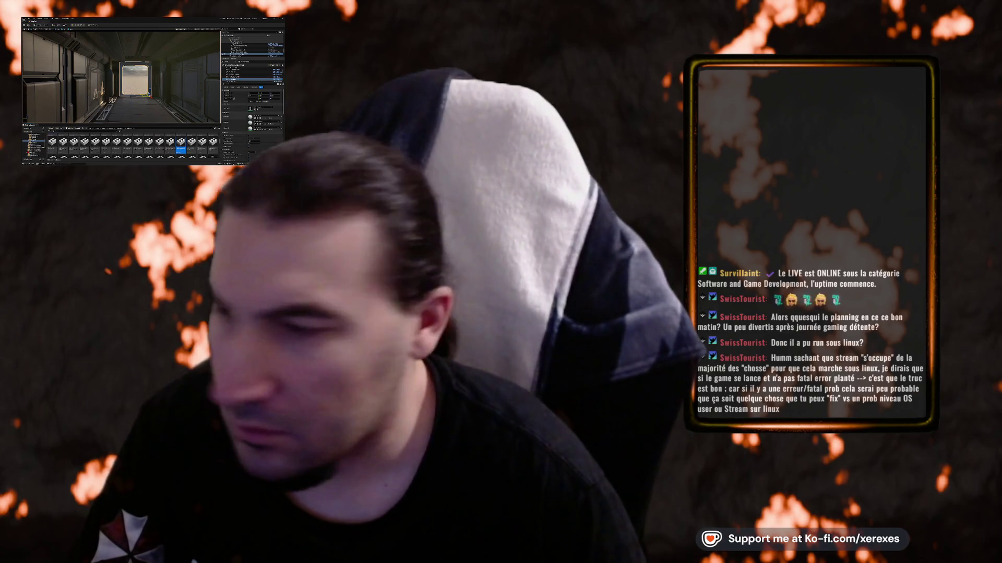
- Import another file from disk, accept the import settings, and restore the editor window size
{"action": "left_click", "coordinate": [209, 128]}
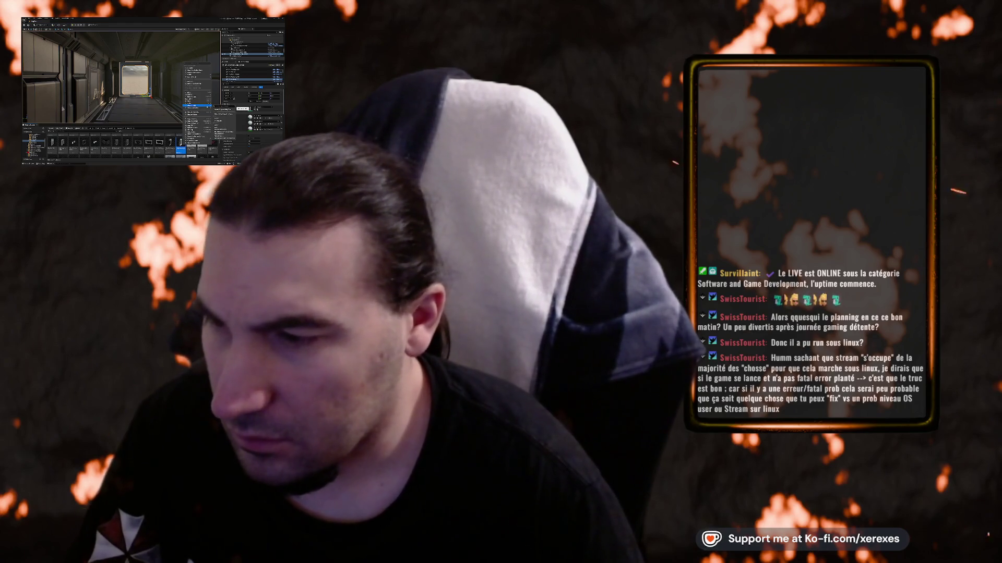
{"action": "left_click", "coordinate": [222, 121]}
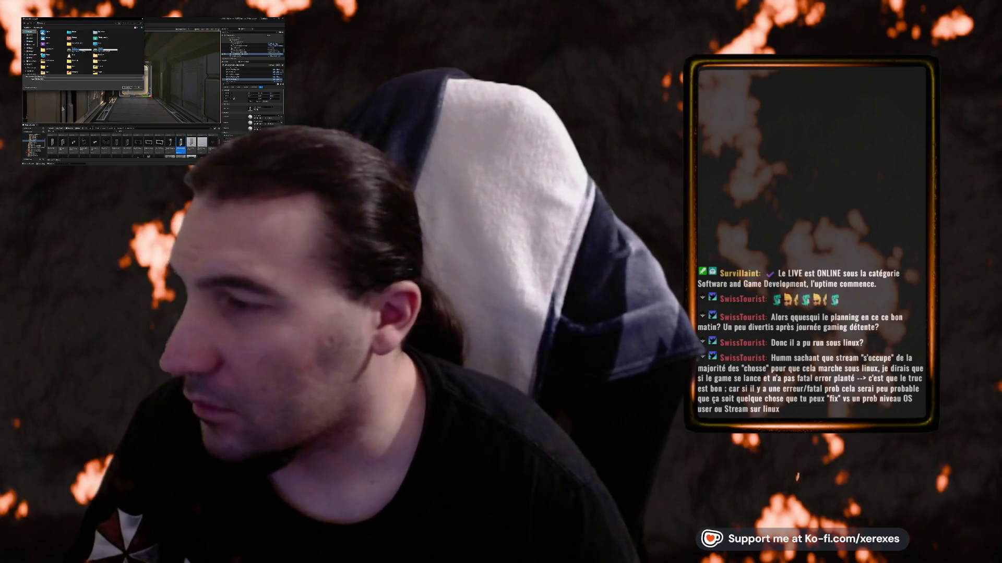
{"action": "key", "text": "Return"}
{"action": "left_click", "coordinate": [165, 114]}
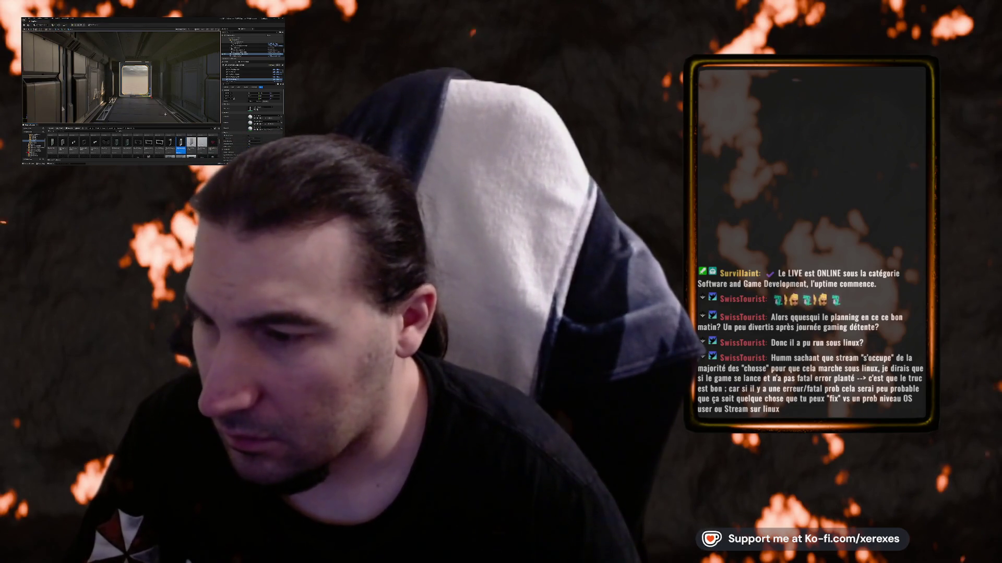
{"action": "double_click", "coordinate": [154, 18]}
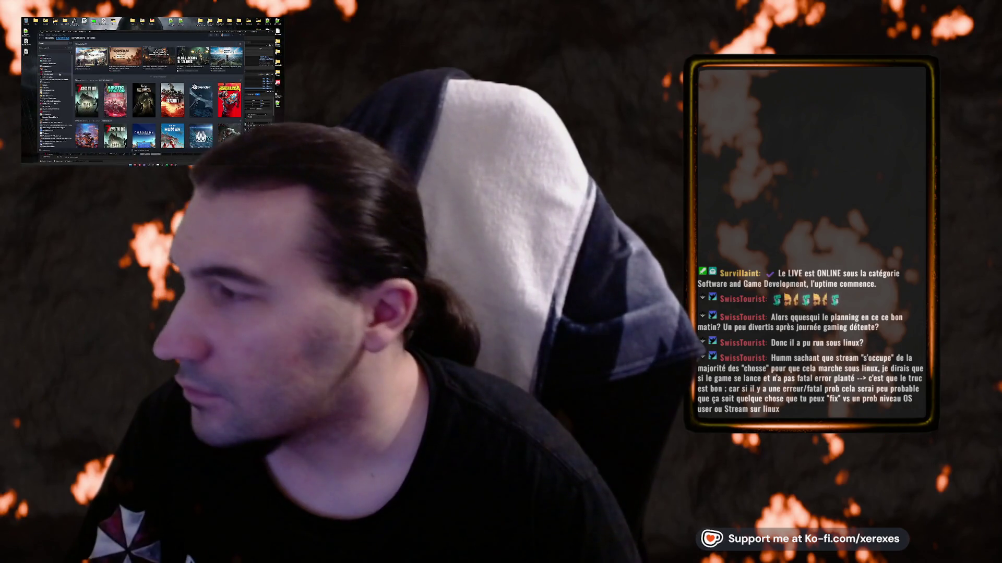
- Launch Blender from its Steam library page and start a new scene from the splash
{"action": "left_click", "coordinate": [52, 69]}
{"action": "left_click", "coordinate": [53, 71]}
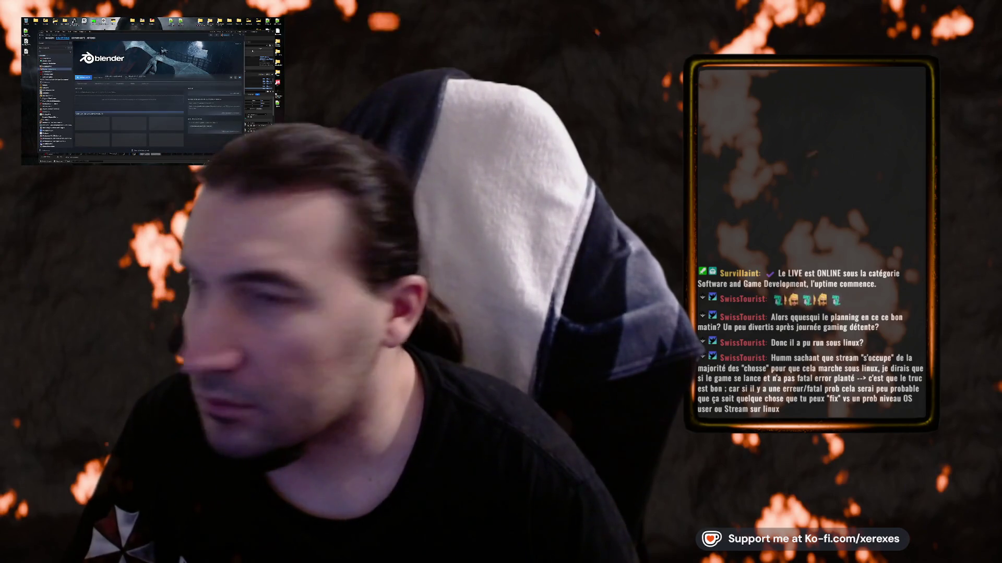
{"action": "key", "text": "alt+Tab"}
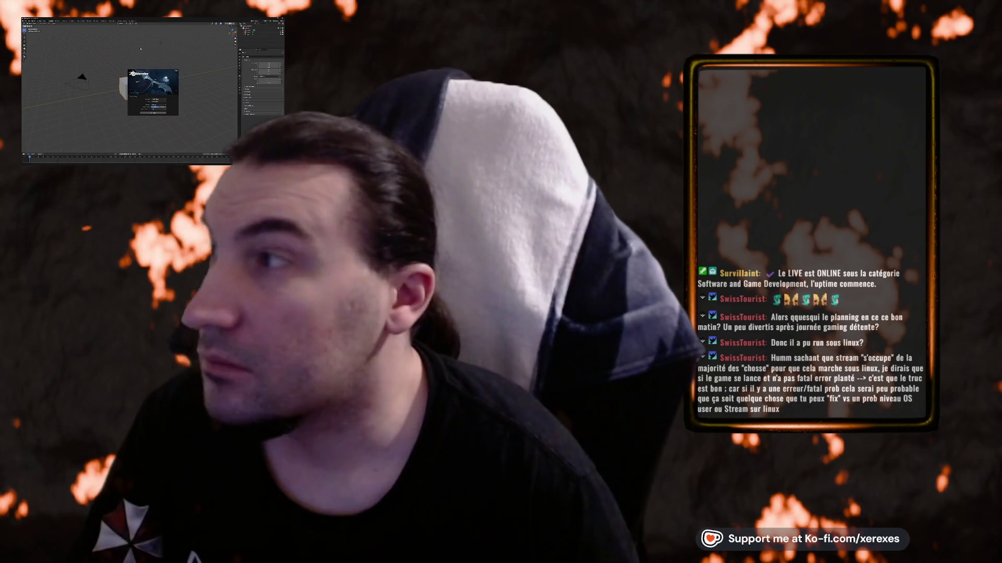
{"action": "left_click", "coordinate": [156, 107]}
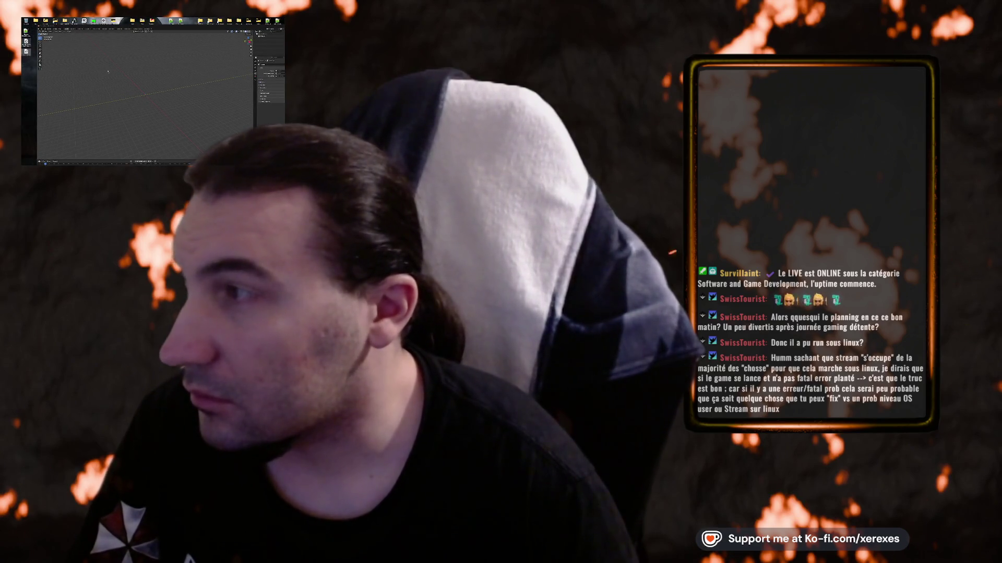
- Add a panel mesh and delete its inner face to leave a hollow rectangular frame
{"action": "key", "text": "shift+a"}
{"action": "left_click", "coordinate": [113, 89]}
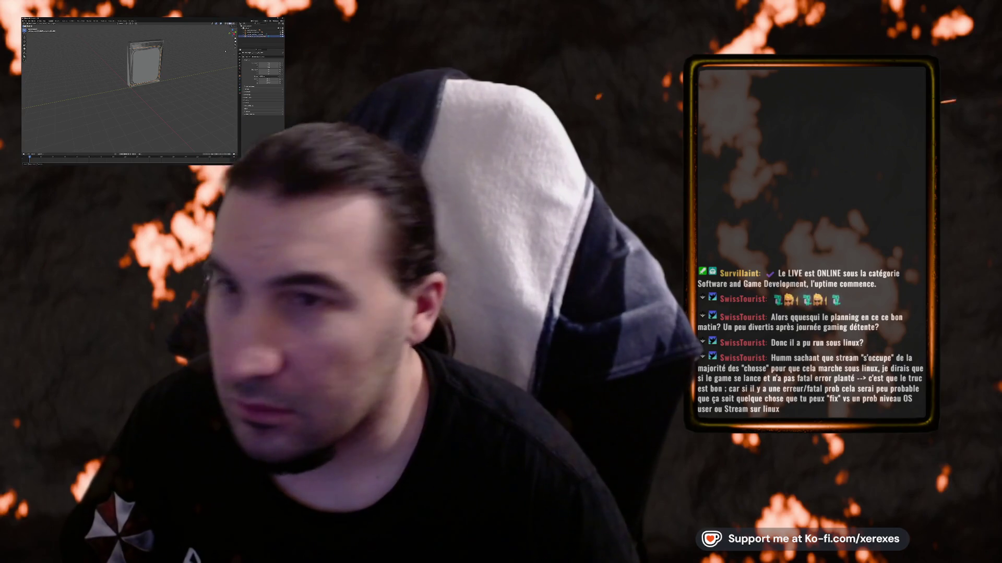
{"action": "key", "text": "x"}
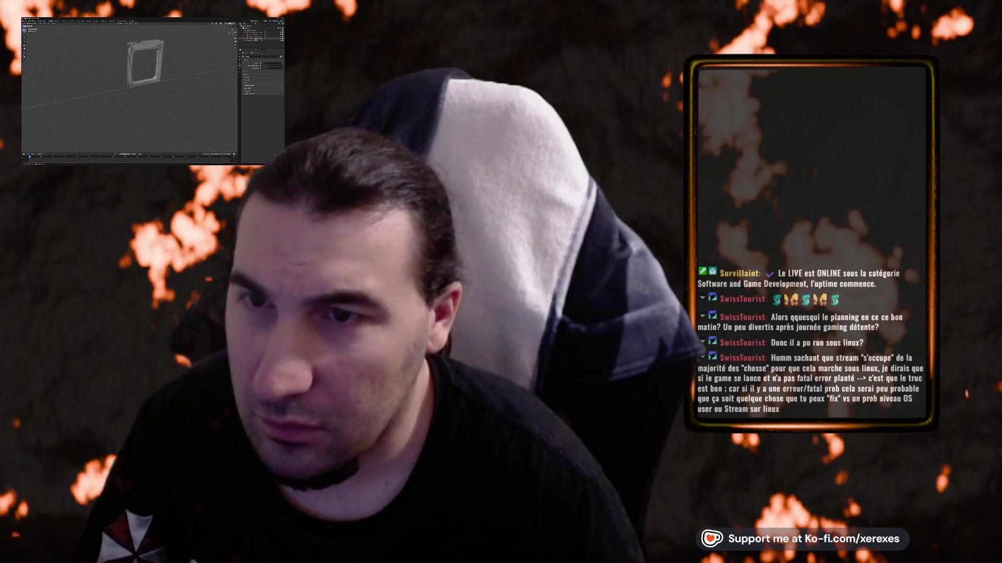
- Inspect other scene items' settings and view the frame side-on
{"action": "left_click", "coordinate": [261, 34]}
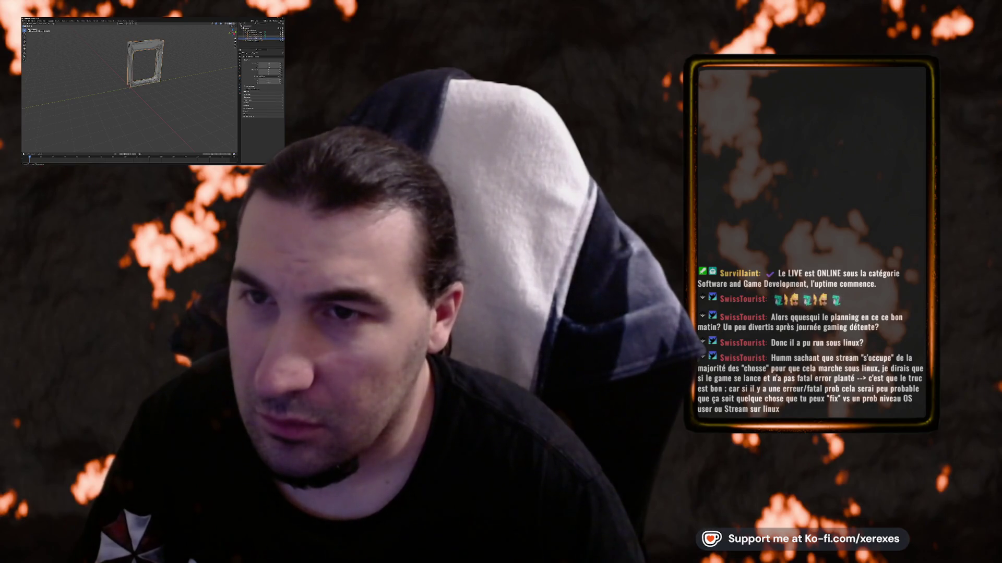
{"action": "left_click", "coordinate": [254, 36]}
{"action": "left_click", "coordinate": [261, 32]}
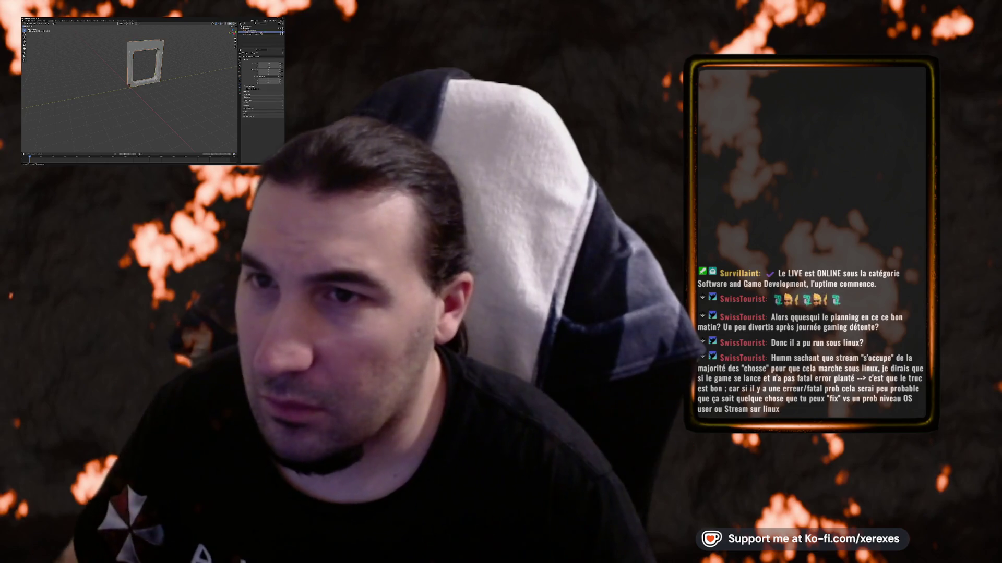
{"action": "key", "text": "KP_6"}
{"action": "key", "text": "KP_6"}
{"action": "key", "text": "KP_6"}
{"action": "scroll", "coordinate": [129, 87], "scroll_direction": "up", "scroll_amount": 10}
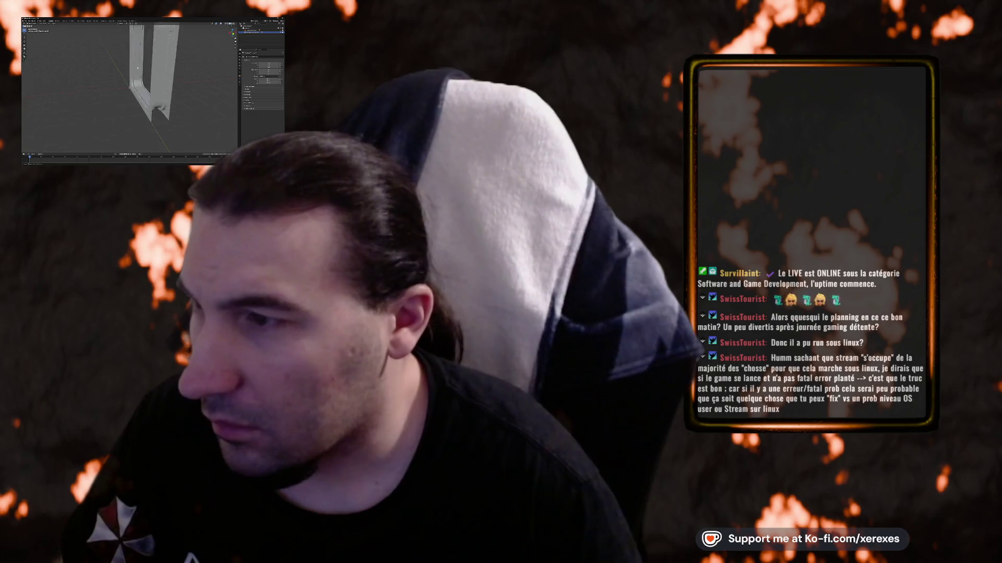
{"action": "scroll", "coordinate": [130, 86], "scroll_direction": "down", "scroll_amount": 8}
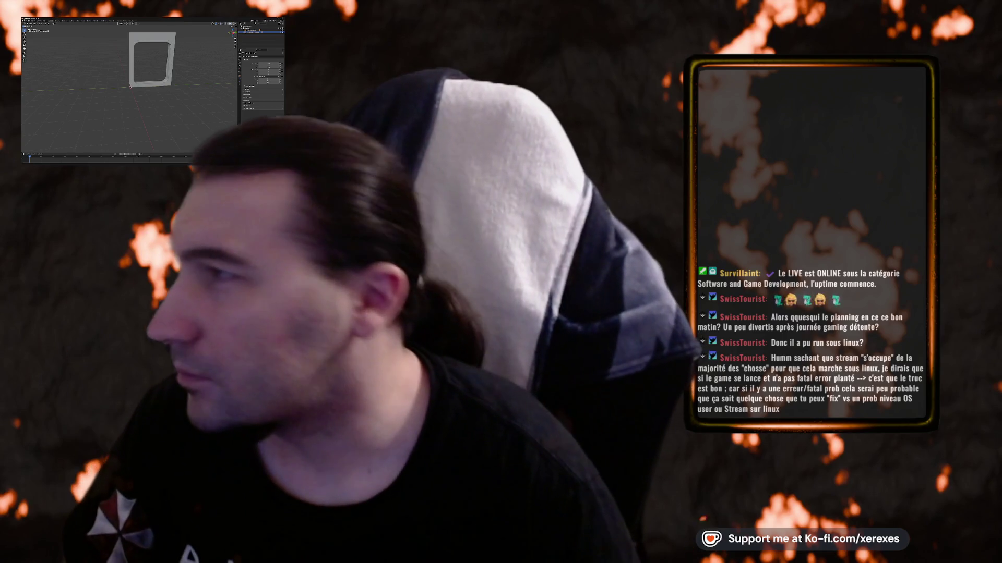
- Export the frame to the project folder via File > Export
{"action": "left_click", "coordinate": [26, 21]}
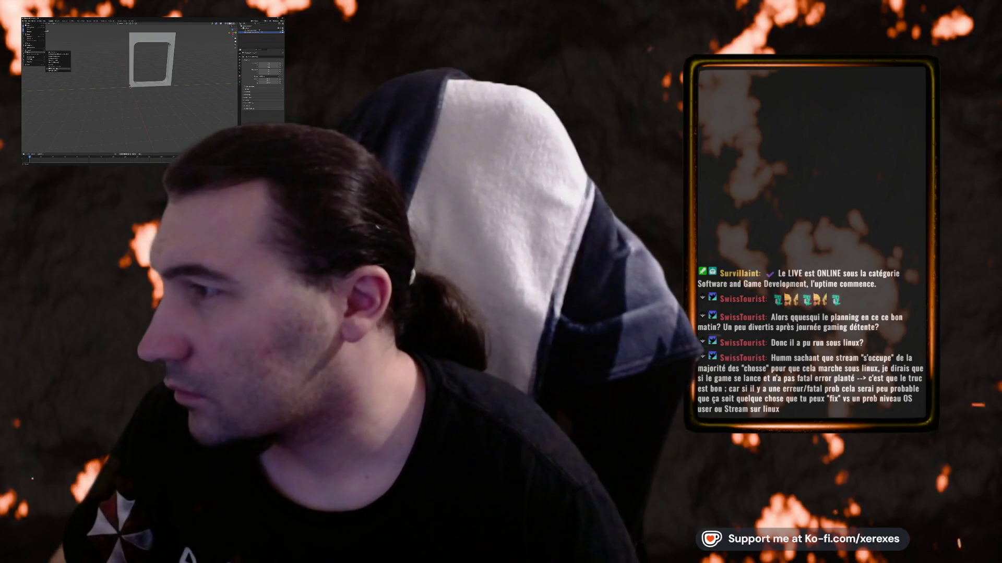
{"action": "left_click", "coordinate": [52, 68]}
{"action": "double_click", "coordinate": [70, 103]}
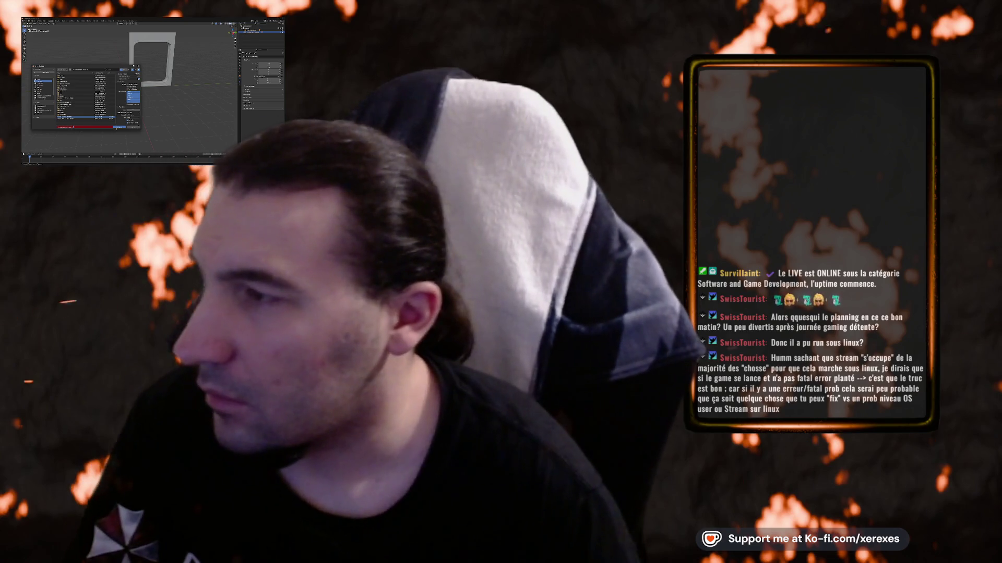
{"action": "left_click", "coordinate": [120, 128]}
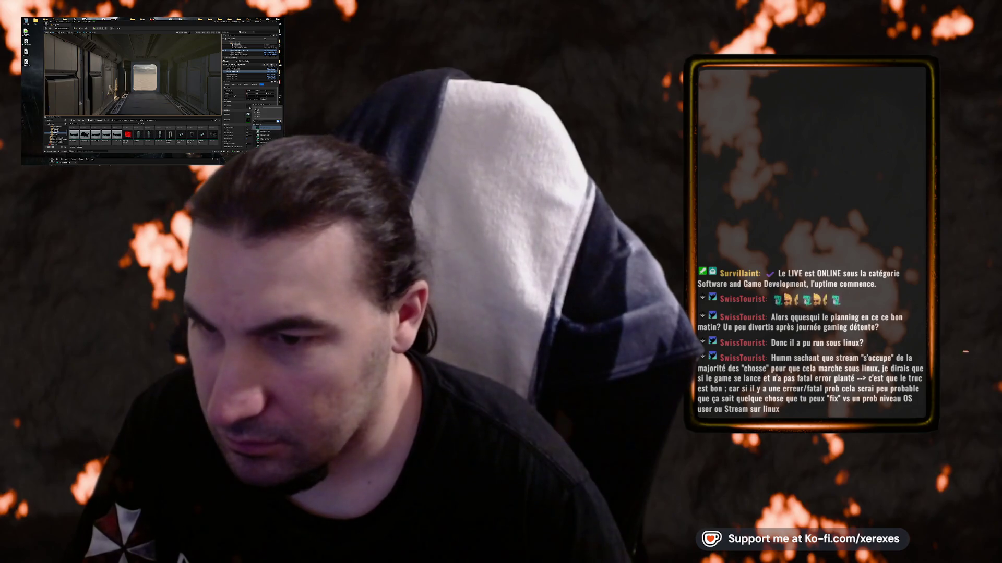
- Delete the extra asset from the content folder and open the frame static mesh in its editor
{"action": "left_click", "coordinate": [139, 135]}
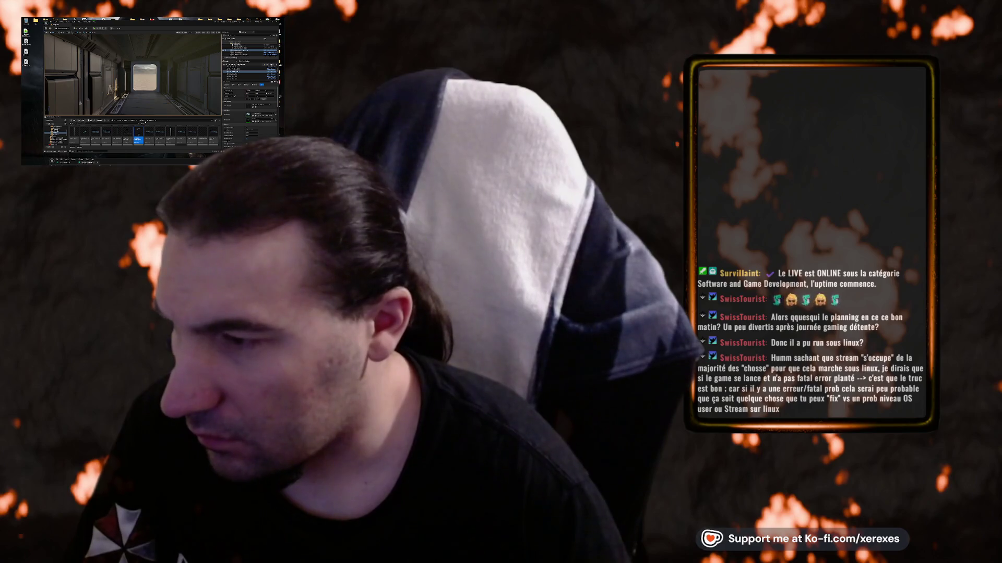
{"action": "key", "text": "alt+Left"}
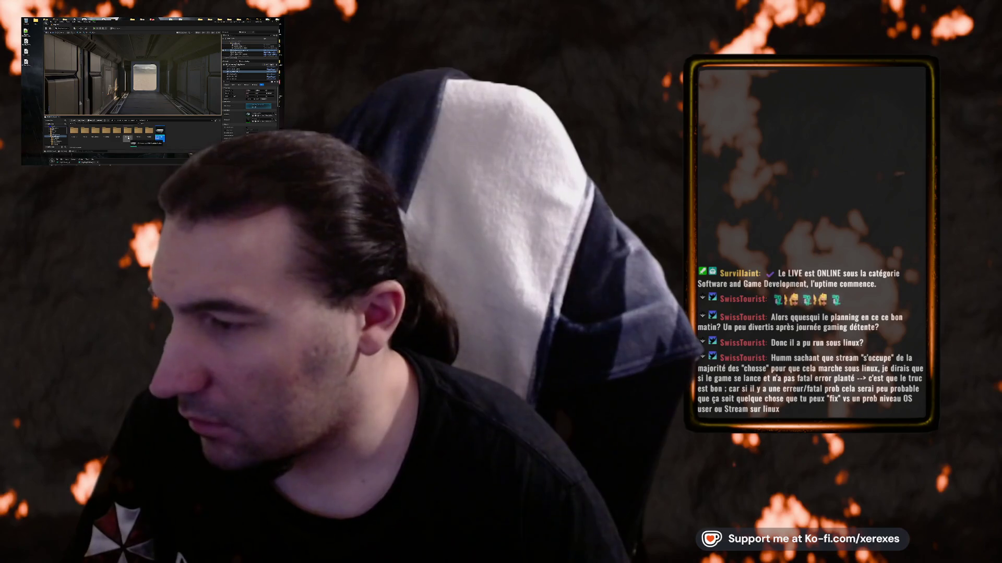
{"action": "key", "text": "Escape"}
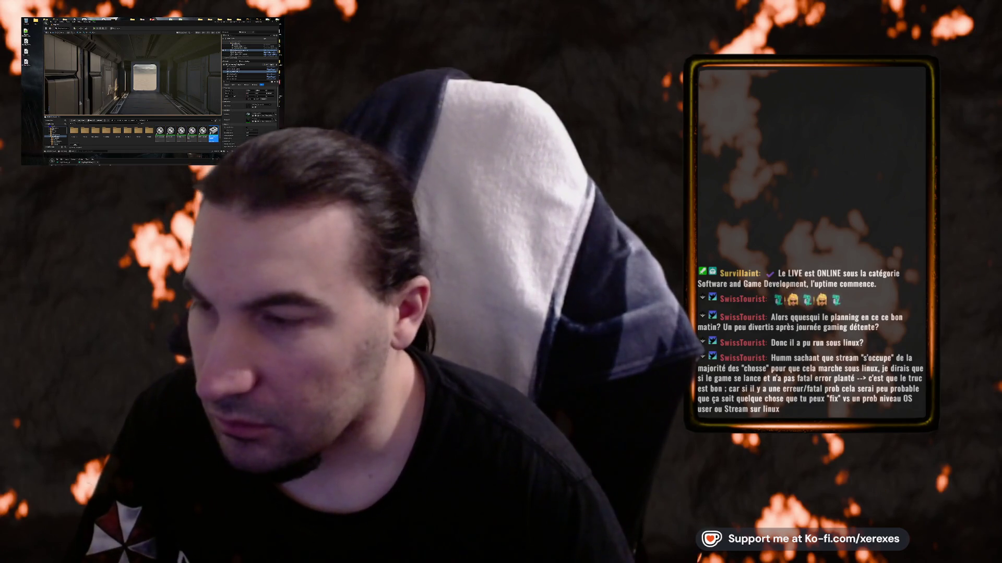
{"action": "left_click", "coordinate": [159, 162]}
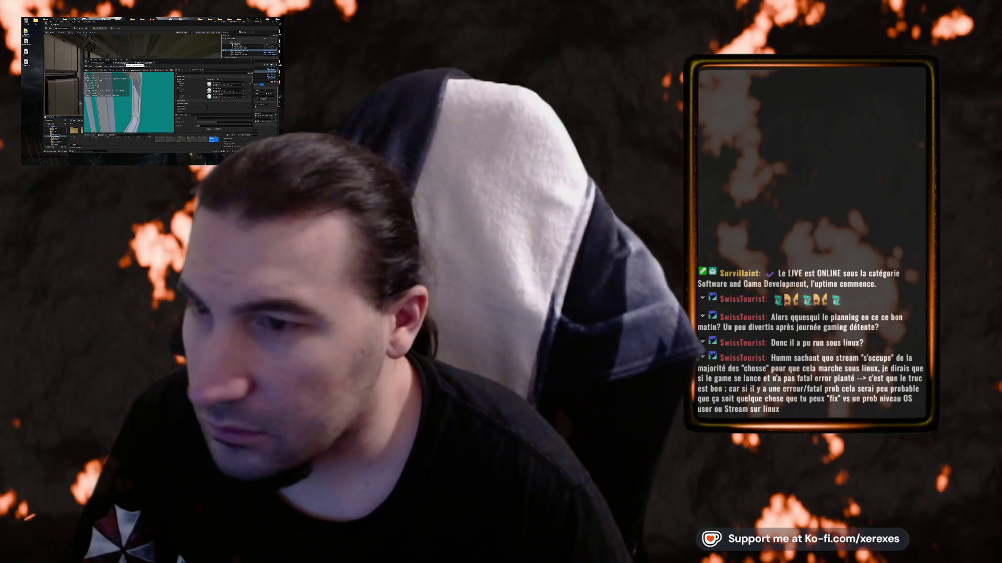
- Toggle the frame mesh preview back and forth between Lit and Wireframe view modes
{"action": "left_click", "coordinate": [125, 67]}
{"action": "left_click", "coordinate": [144, 63]}
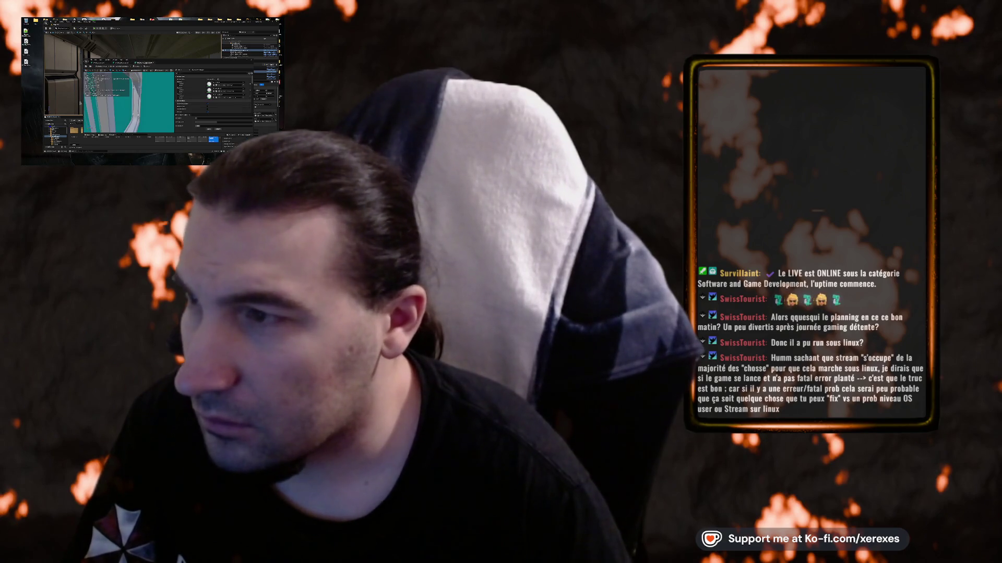
{"action": "left_click", "coordinate": [125, 63]}
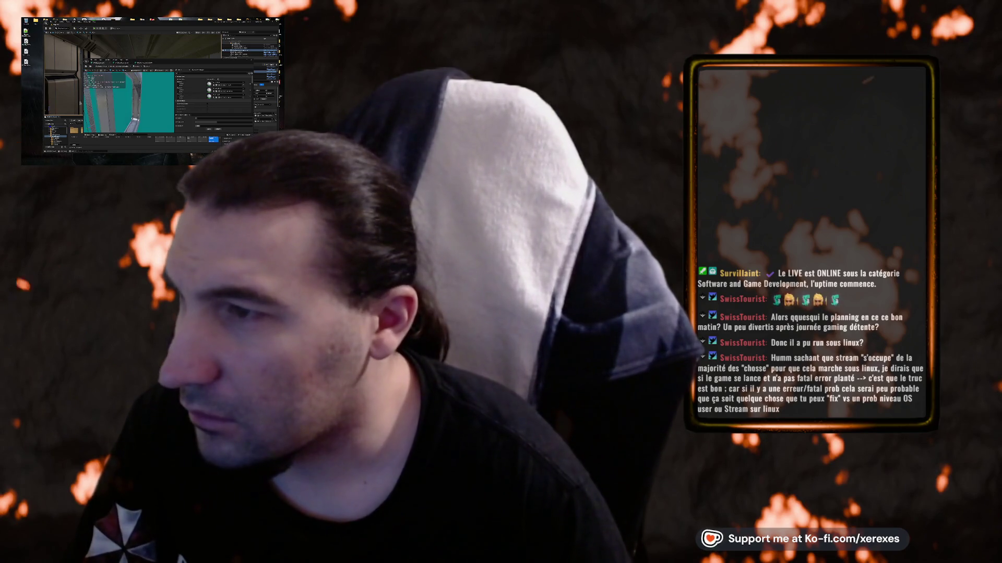
{"action": "left_click", "coordinate": [143, 63]}
{"action": "left_click", "coordinate": [126, 63]}
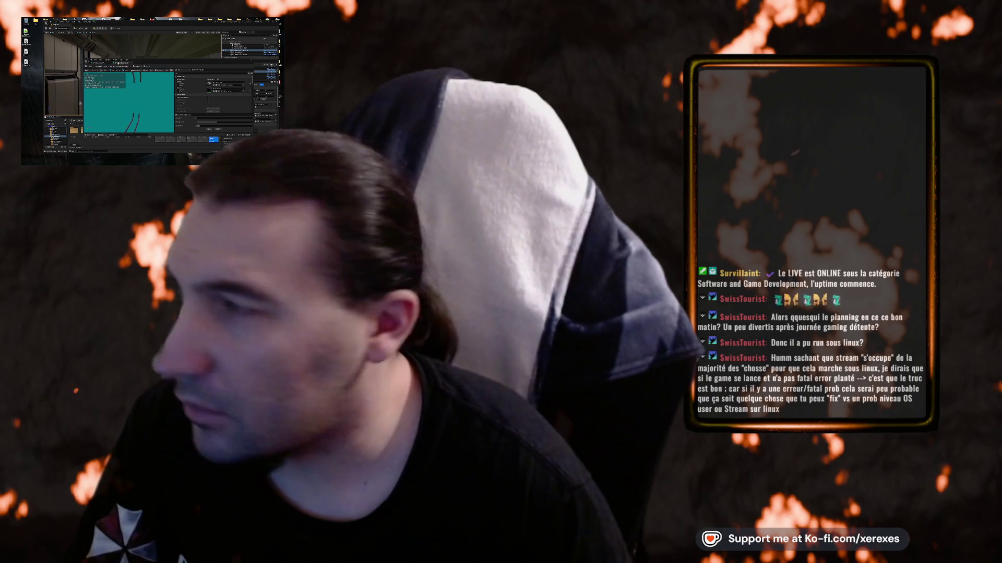
- Close the frame mesh editor and bring up Blender's Steam page from the Start menu
{"action": "left_click", "coordinate": [251, 60]}
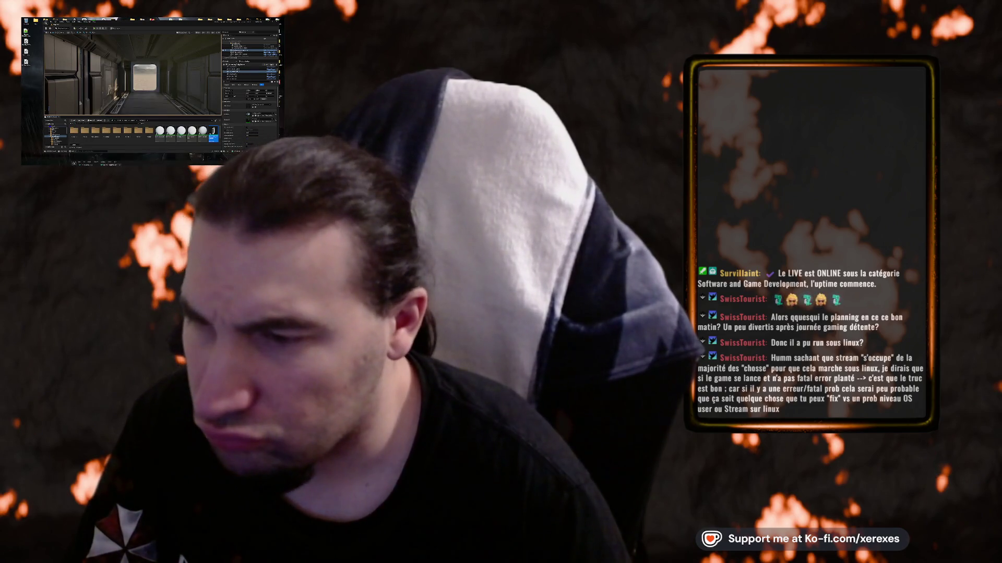
{"action": "double_click", "coordinate": [213, 131]}
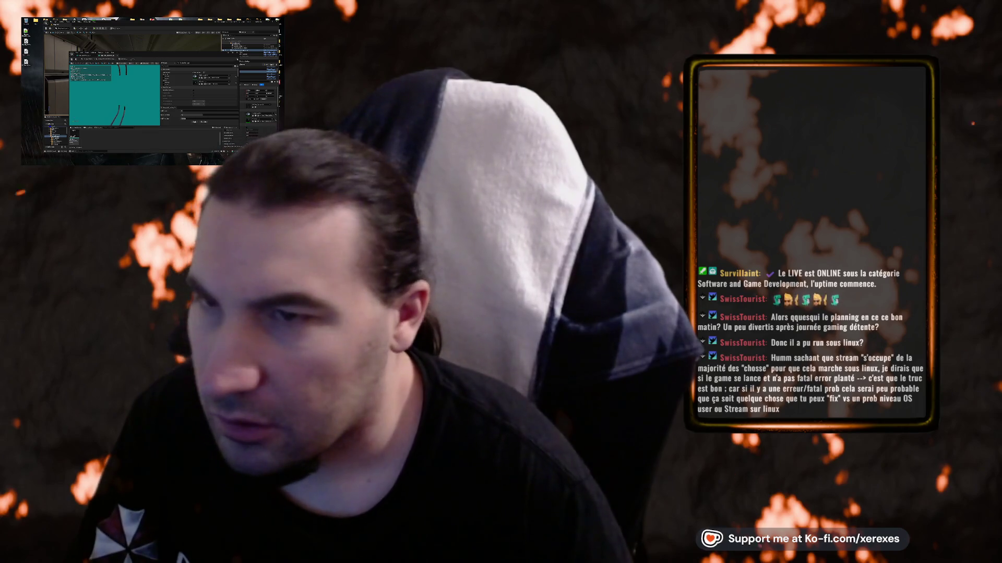
{"action": "key", "text": "alt+Tab"}
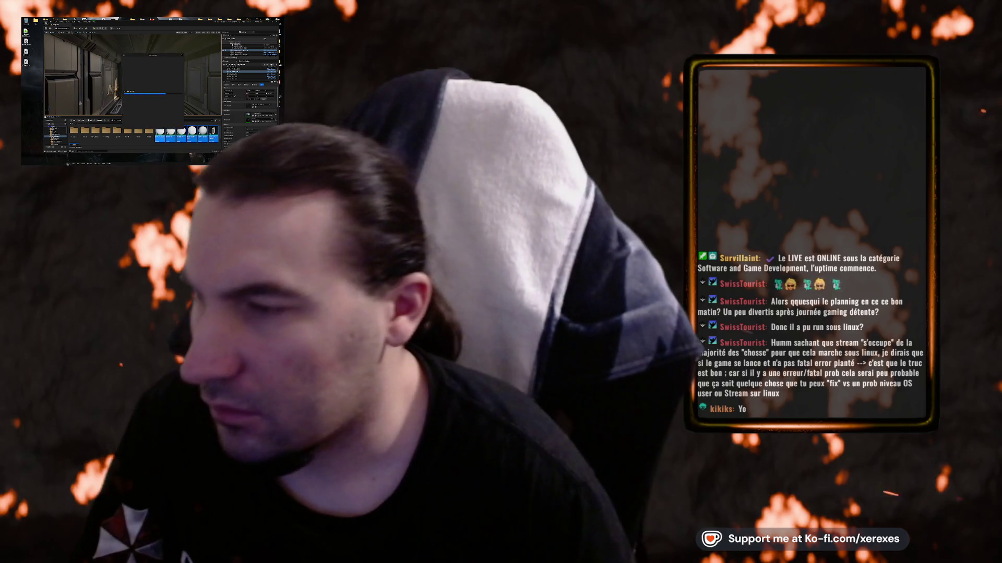
{"action": "key", "text": "super"}
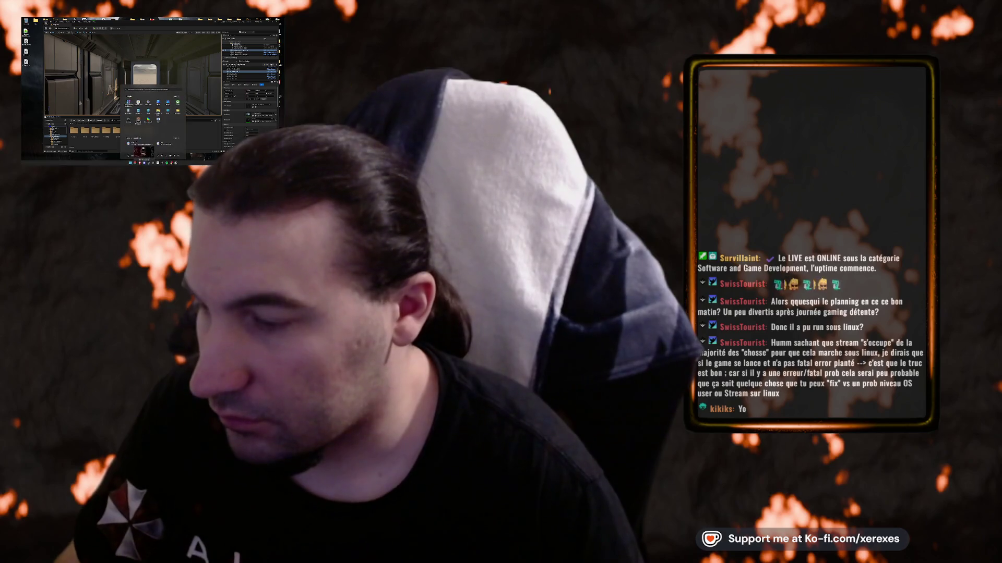
{"action": "left_click", "coordinate": [148, 151]}
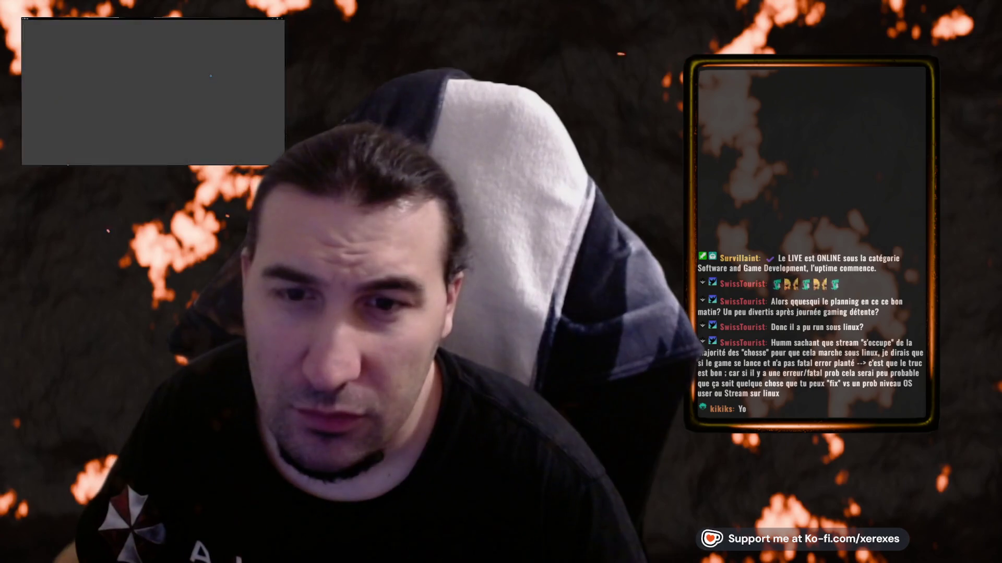
- Open the door-frame model in Blender, select all of it and enter Edit Mode
{"action": "left_click", "coordinate": [199, 70]}
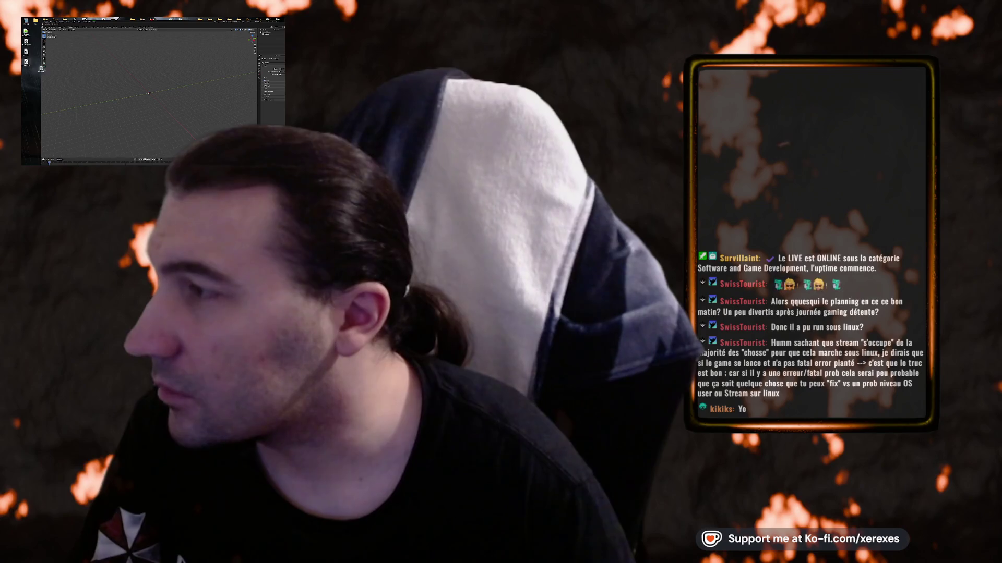
{"action": "left_click", "coordinate": [144, 94]}
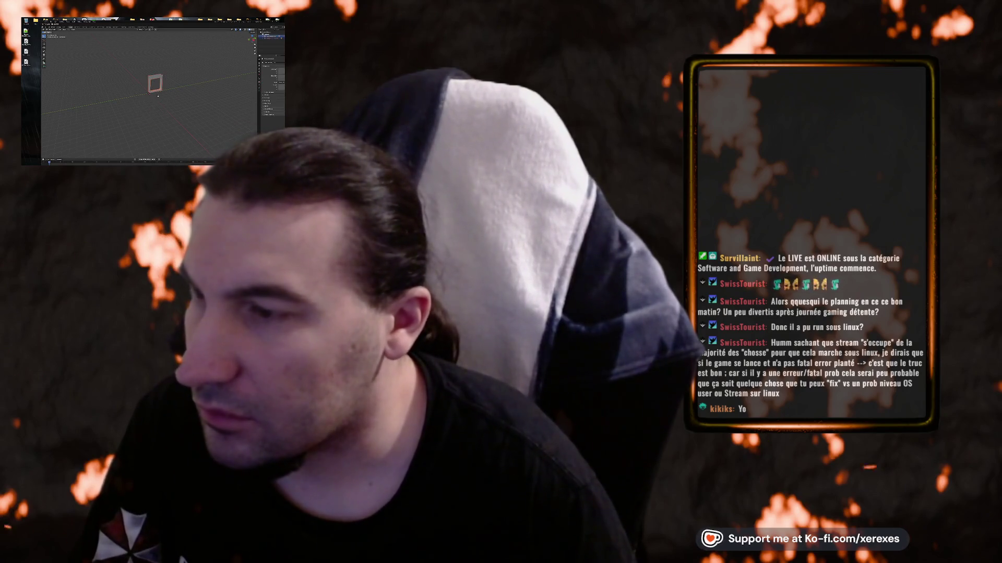
{"action": "left_click_drag", "start_coordinate": [168, 80], "coordinate": [174, 78]}
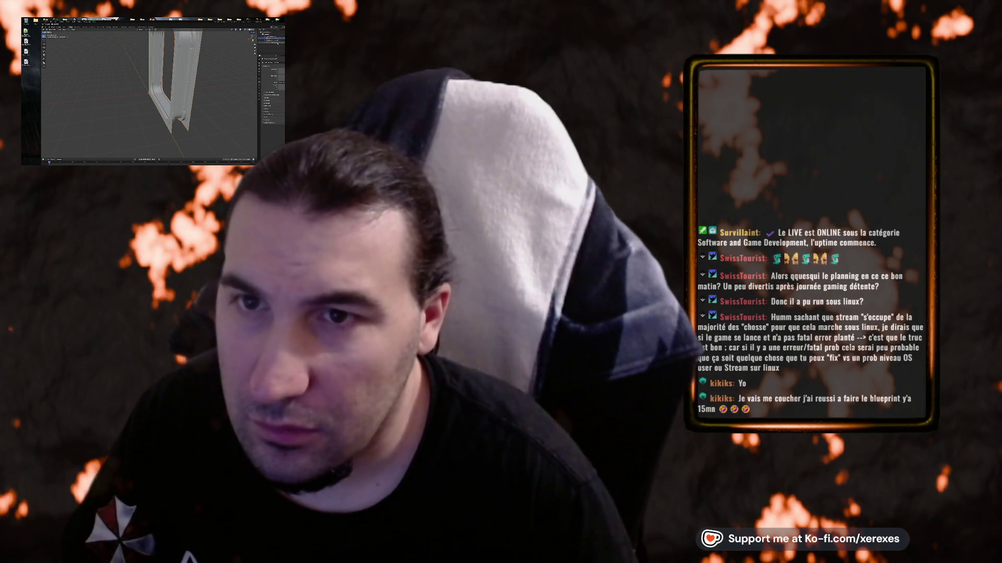
{"action": "key", "text": "a"}
{"action": "key", "text": "Tab"}
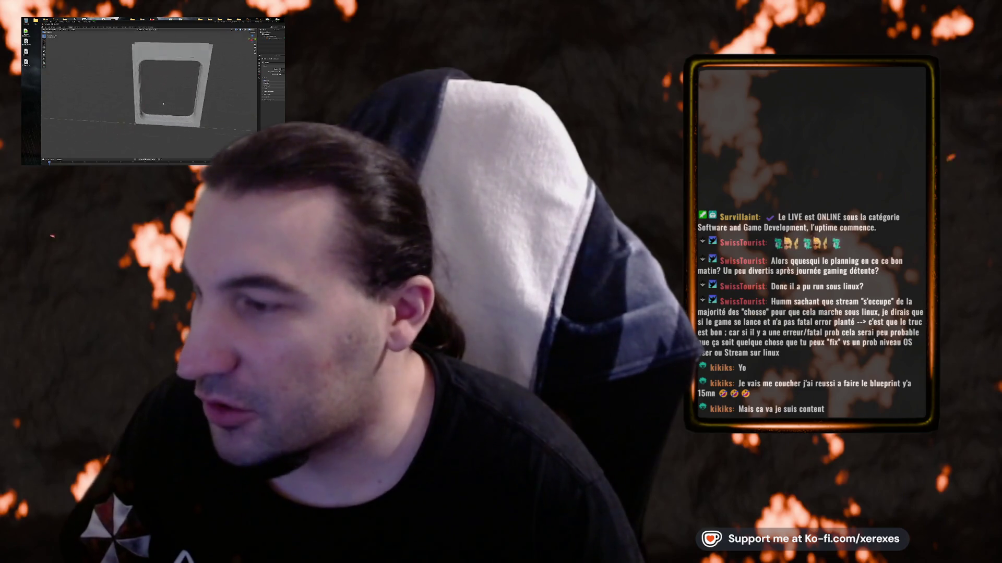
- Export the window-frame model over the existing file and return to Unreal Engine
{"action": "left_click", "coordinate": [46, 27]}
{"action": "mouse_move", "coordinate": [62, 60]}
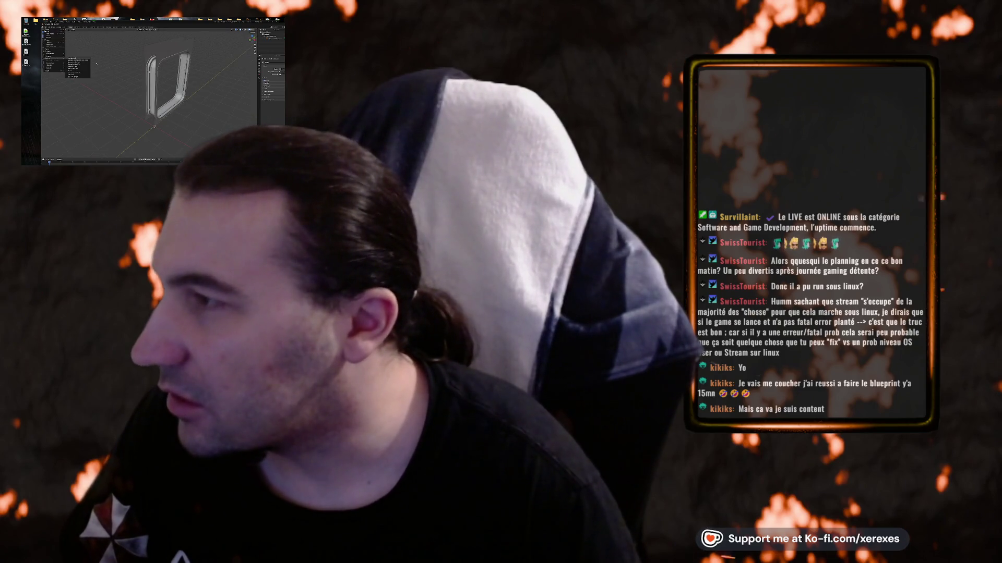
{"action": "left_click", "coordinate": [80, 75]}
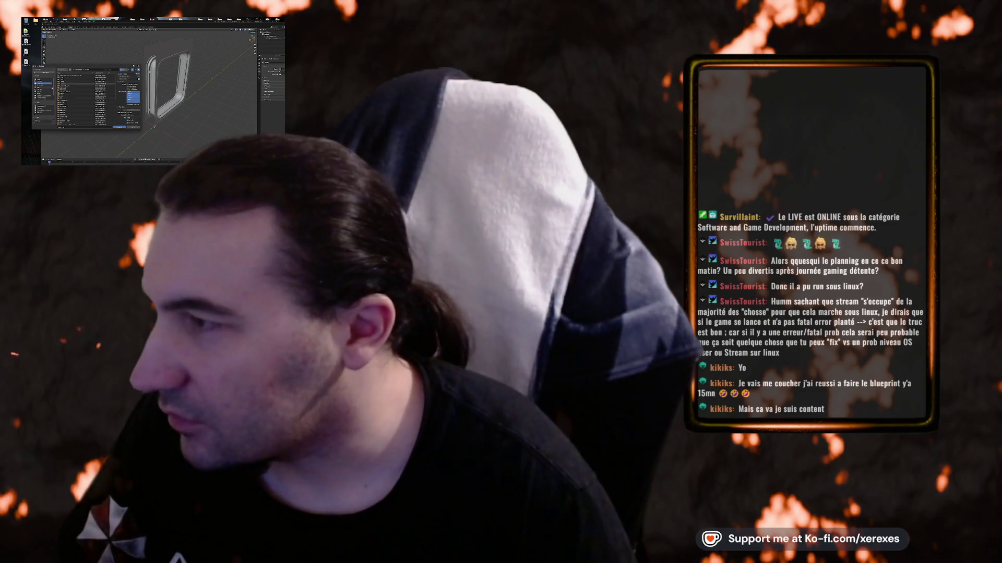
{"action": "left_click", "coordinate": [83, 120]}
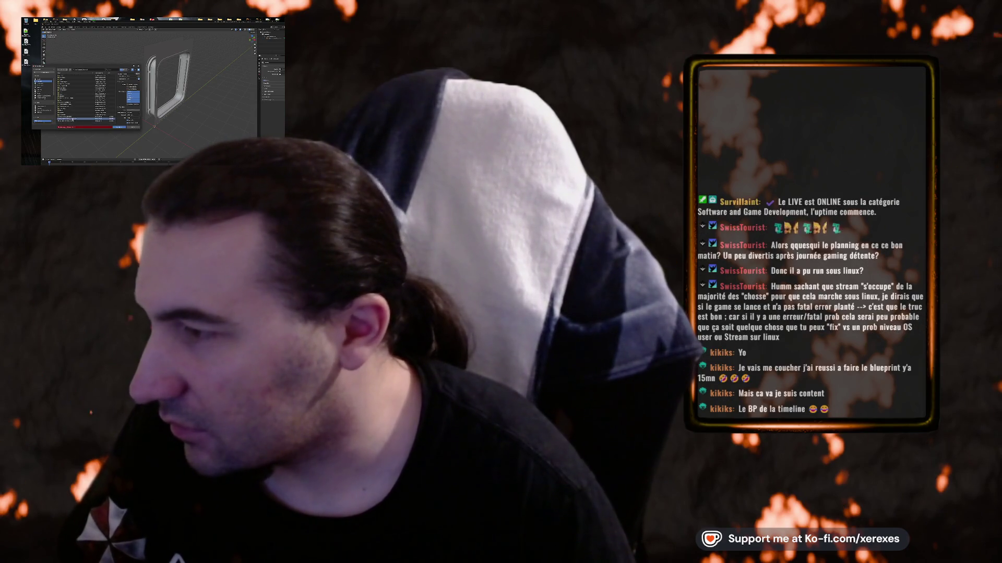
{"action": "left_click", "coordinate": [123, 128]}
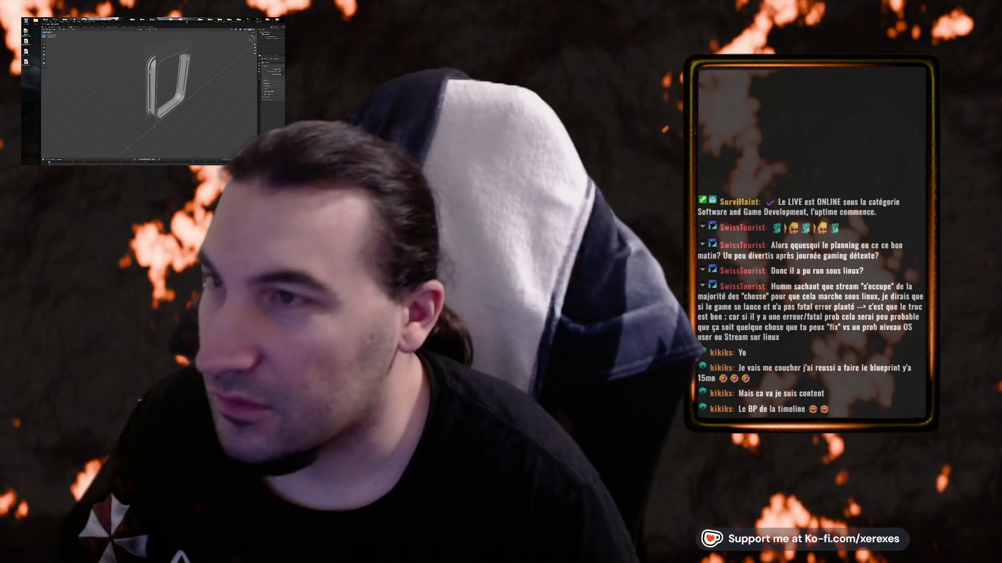
{"action": "key", "text": "alt+Tab"}
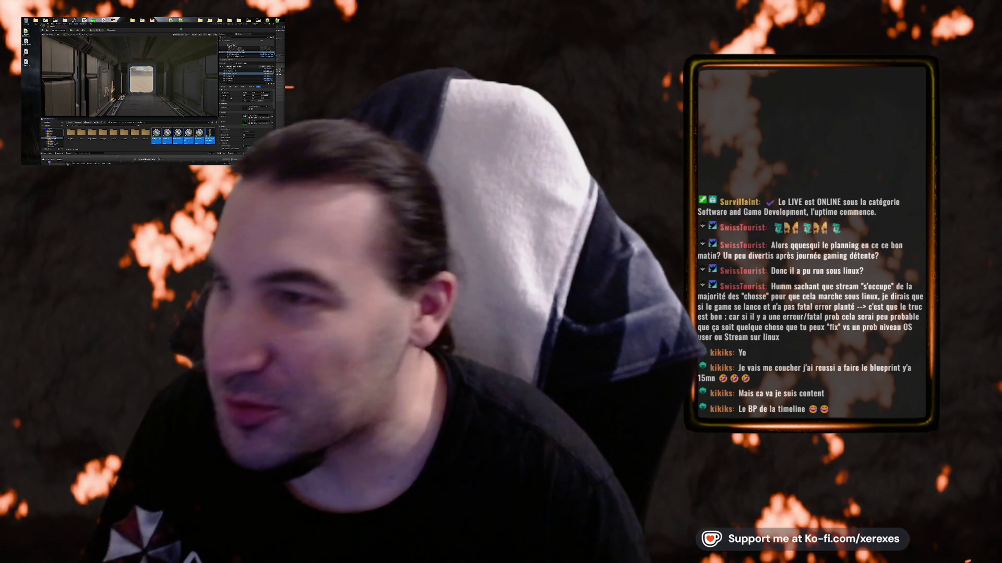
- Deselect the imported frame assets and open the newly imported frame mesh in its editor
{"action": "key", "text": "alt+Tab"}
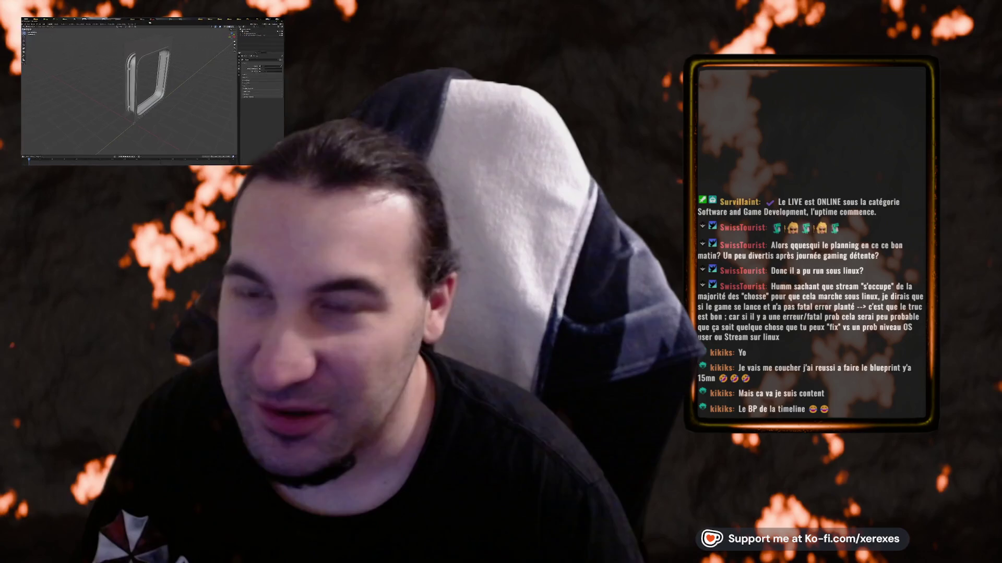
{"action": "key", "text": "alt+Tab"}
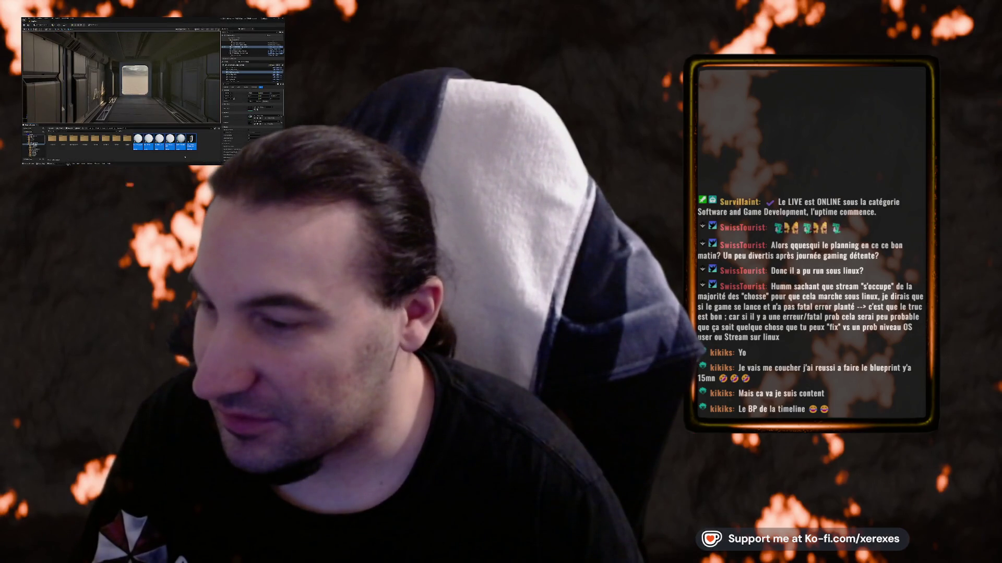
{"action": "left_click", "coordinate": [185, 157]}
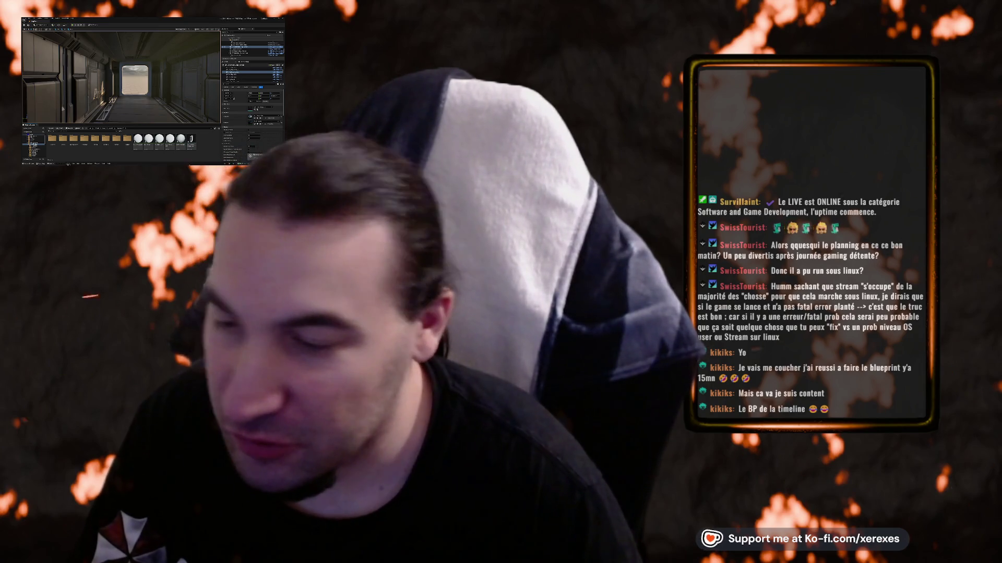
{"action": "double_click", "coordinate": [180, 138]}
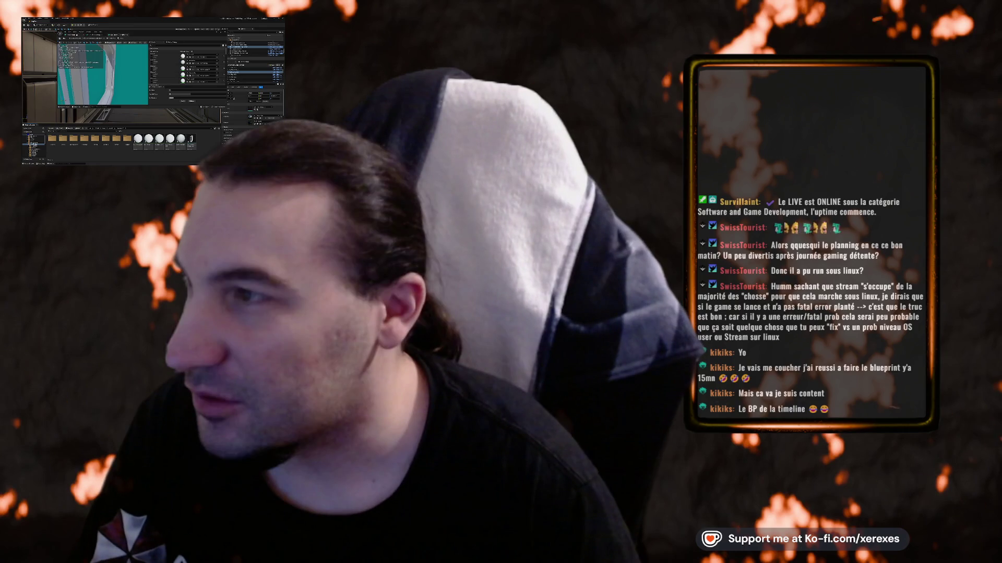
{"action": "left_click", "coordinate": [180, 57]}
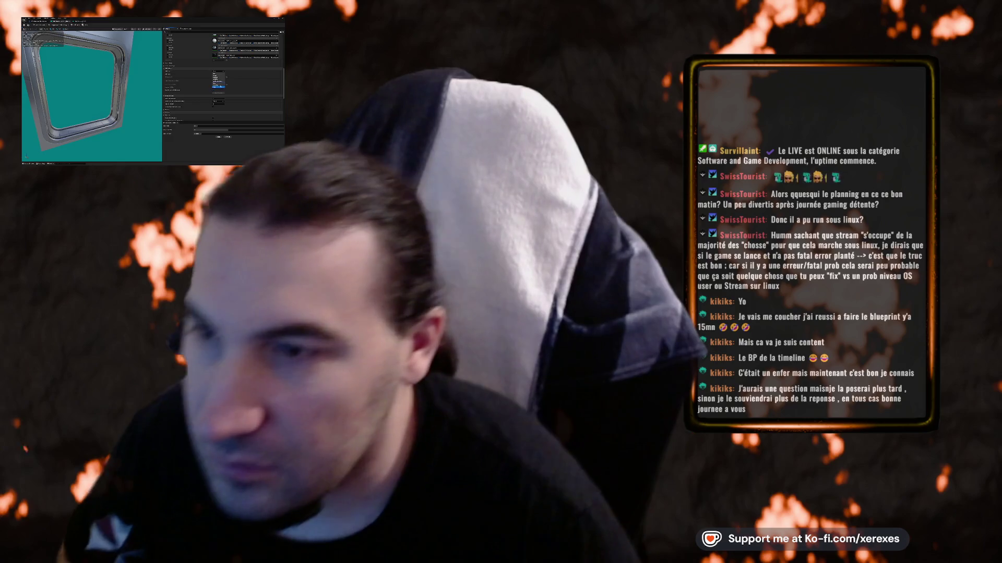
- Dismiss the small pop-up dialog over the frame mesh settings
{"action": "key", "text": "Return"}
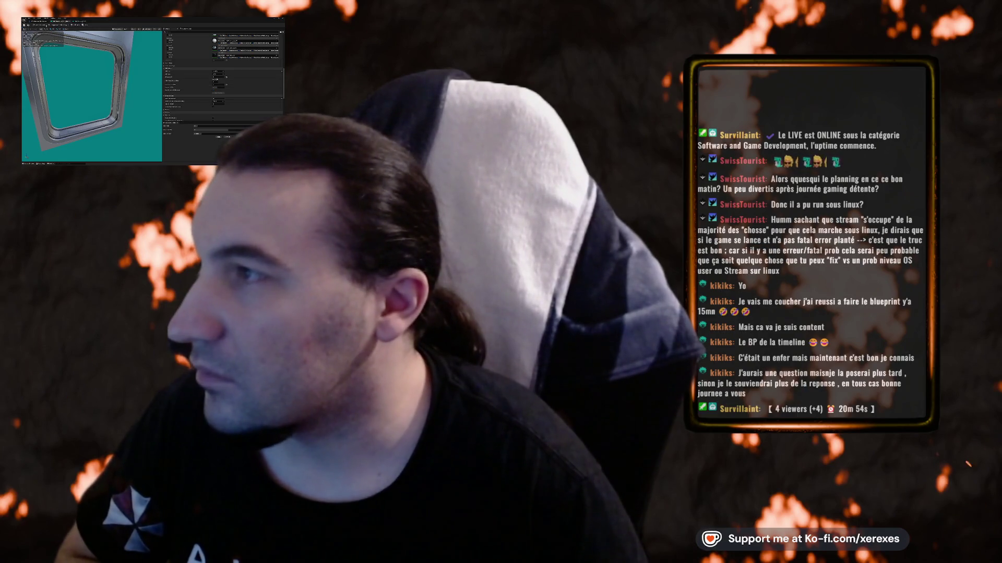
- Expand an additional Details section of the frame mesh's settings and review it
{"action": "scroll", "coordinate": [198, 69], "scroll_direction": "down", "scroll_amount": 3}
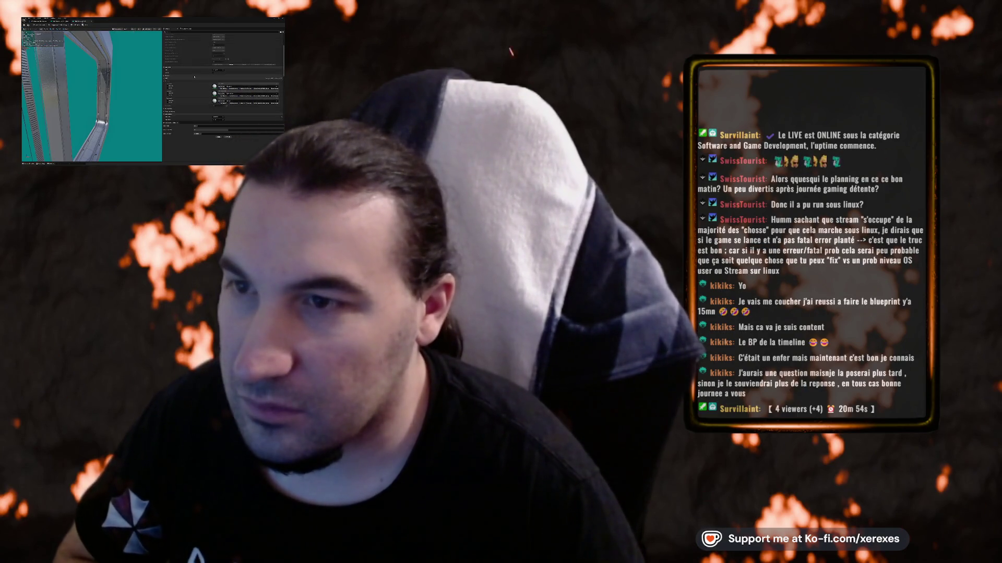
{"action": "scroll", "coordinate": [193, 73], "scroll_direction": "up", "scroll_amount": 3}
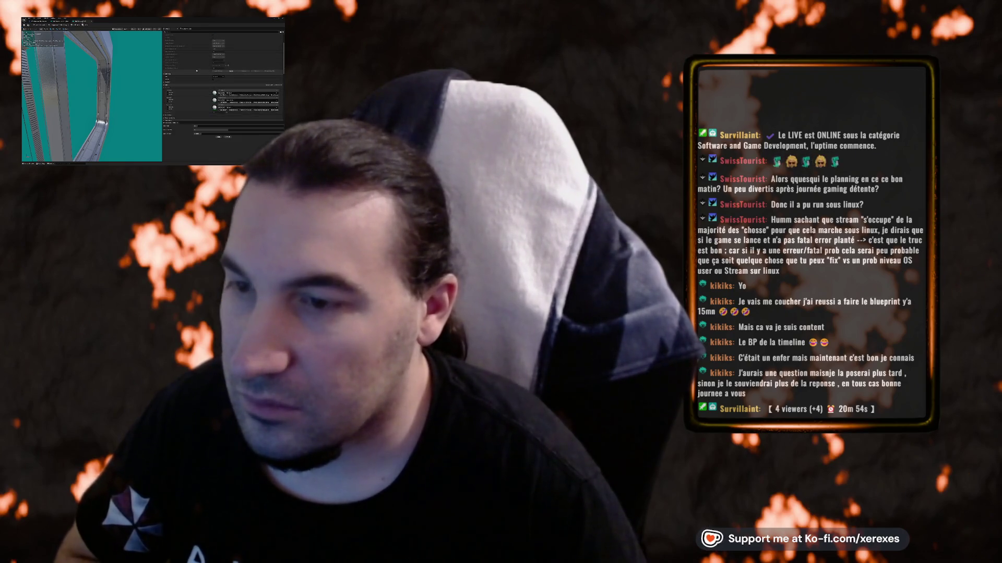
{"action": "left_click_drag", "start_coordinate": [104, 73], "coordinate": [131, 68]}
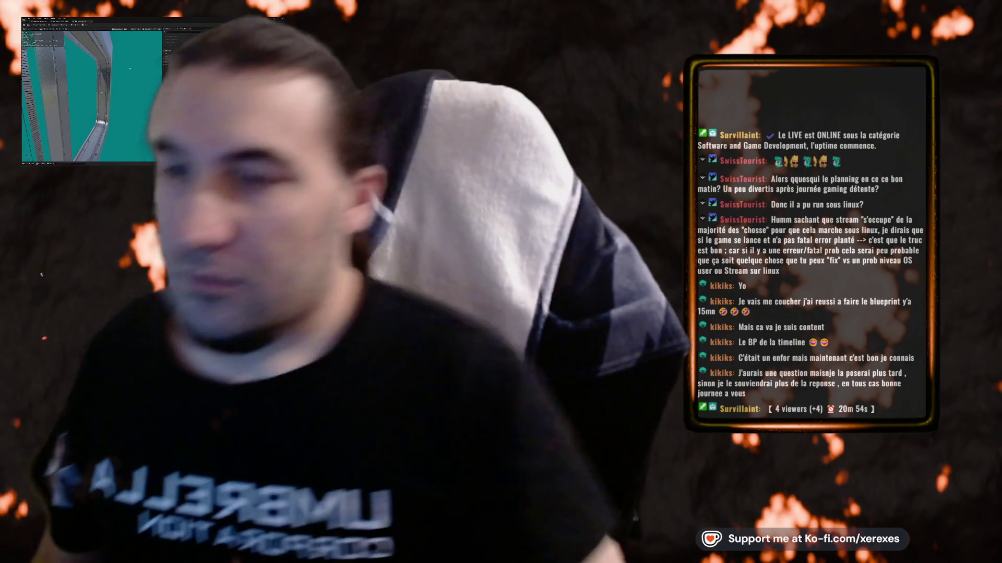
{"action": "left_click", "coordinate": [178, 85]}
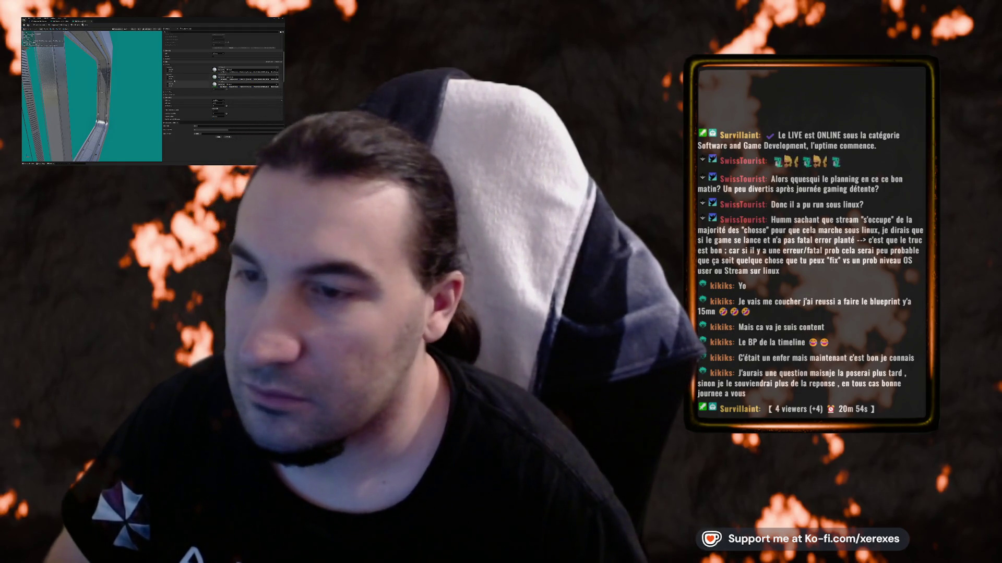
{"action": "scroll", "coordinate": [201, 87], "scroll_direction": "down", "scroll_amount": 2}
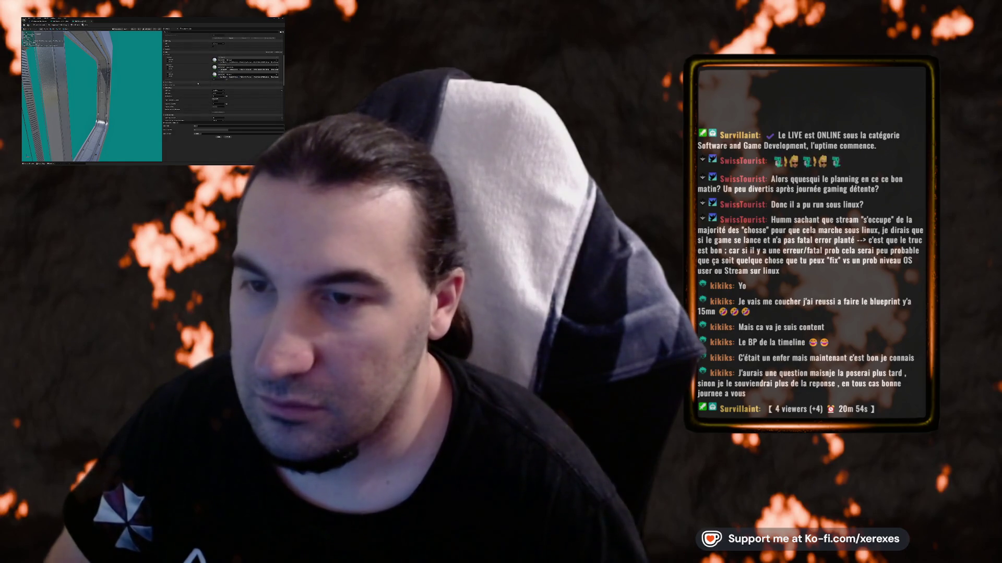
{"action": "scroll", "coordinate": [208, 76], "scroll_direction": "down", "scroll_amount": 5}
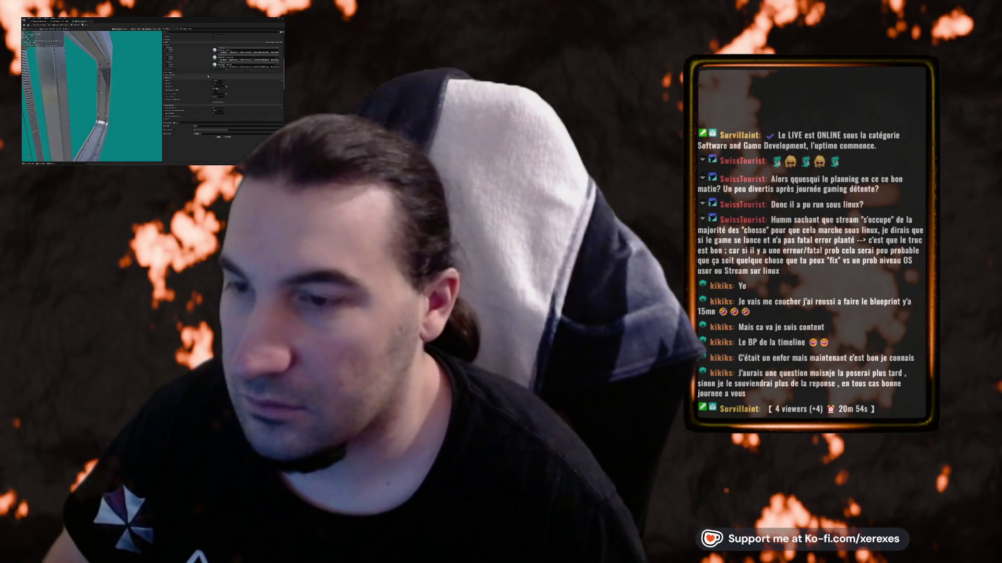
{"action": "scroll", "coordinate": [209, 76], "scroll_direction": "down", "scroll_amount": 3}
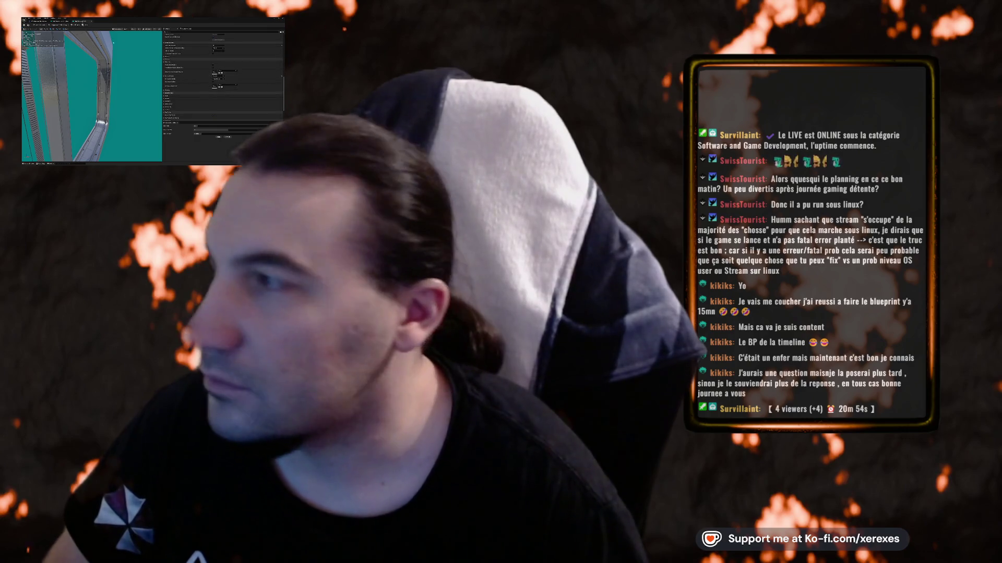
{"action": "scroll", "coordinate": [208, 76], "scroll_direction": "down", "scroll_amount": 5}
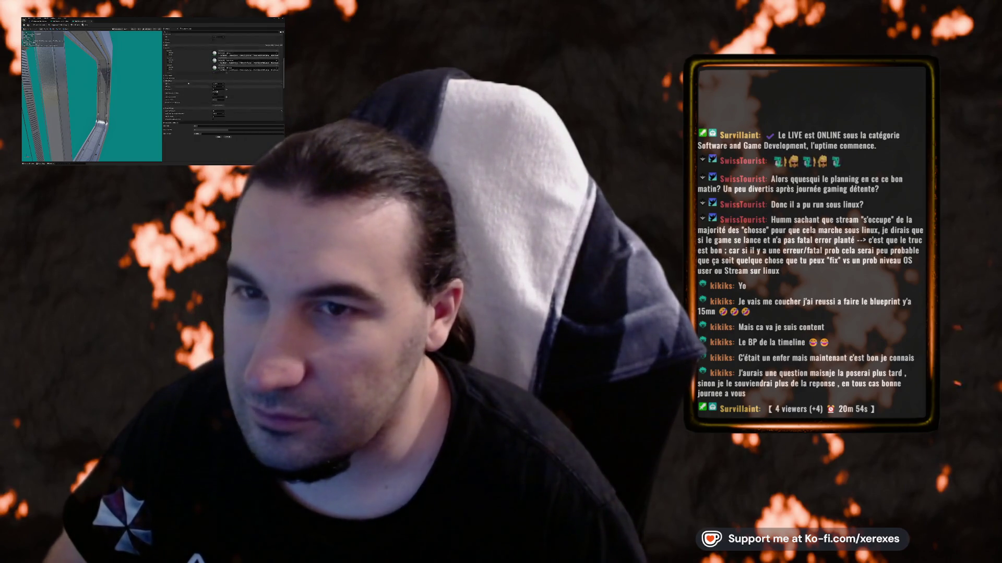
{"action": "scroll", "coordinate": [188, 85], "scroll_direction": "down", "scroll_amount": 5}
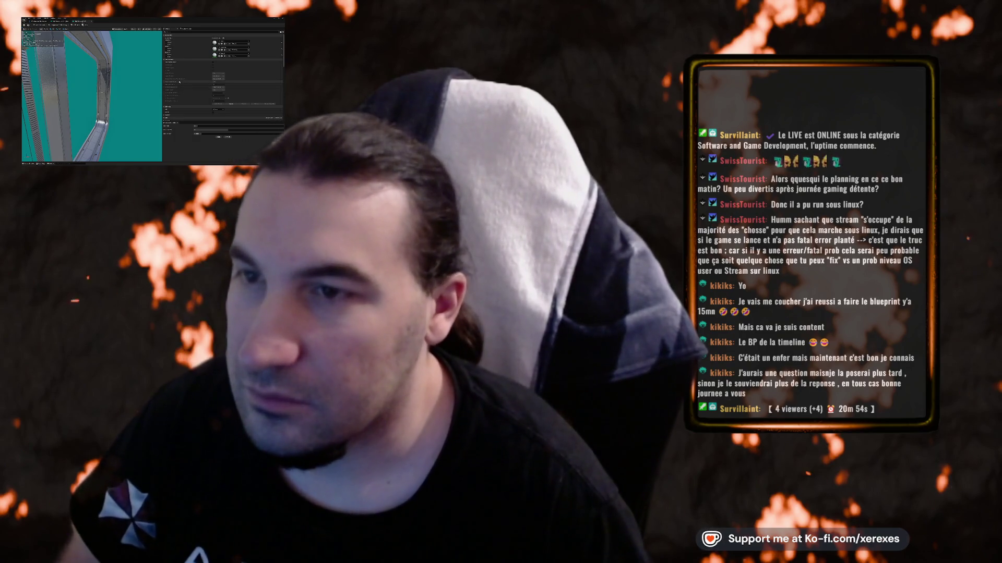
- Switch the viewport camera view and orbit to face the frame front-on
{"action": "left_click", "coordinate": [139, 29]}
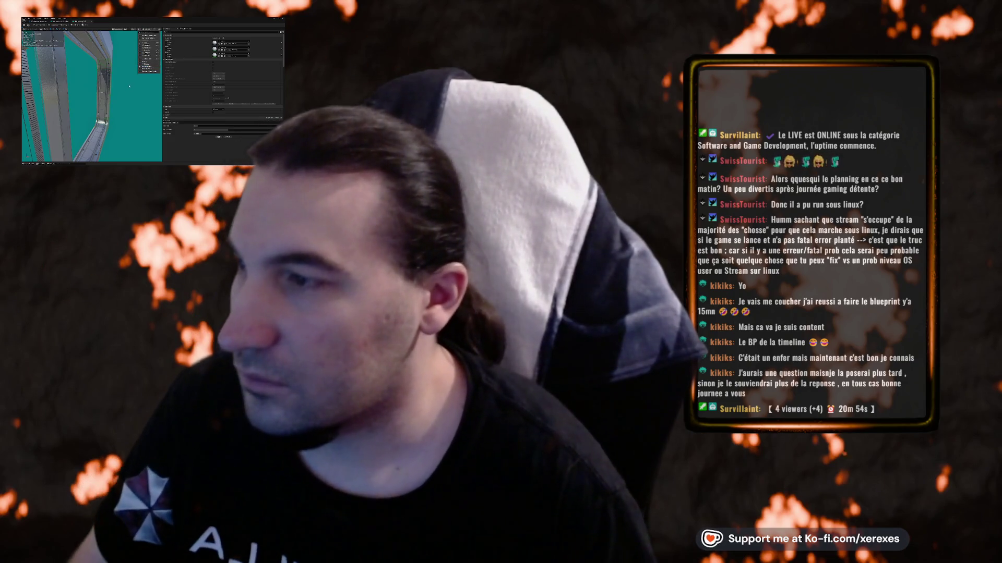
{"action": "left_click", "coordinate": [149, 35]}
{"action": "left_click_drag", "start_coordinate": [120, 83], "coordinate": [112, 63]}
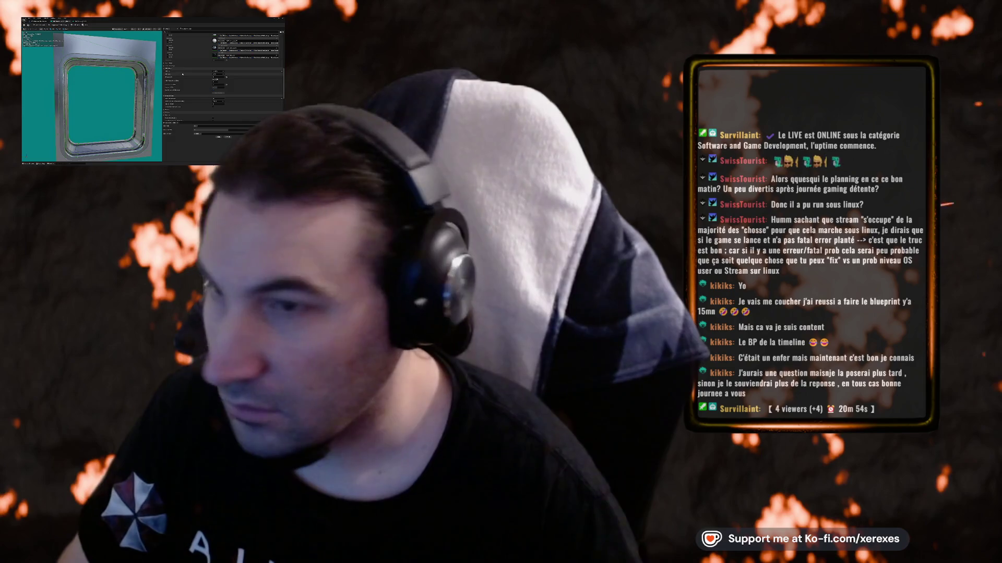
- Choose a new value for a frame mesh setting in Details and fit the frame in view
{"action": "scroll", "coordinate": [222, 79], "scroll_direction": "down", "scroll_amount": 3}
{"action": "scroll", "coordinate": [225, 75], "scroll_direction": "down", "scroll_amount": 3}
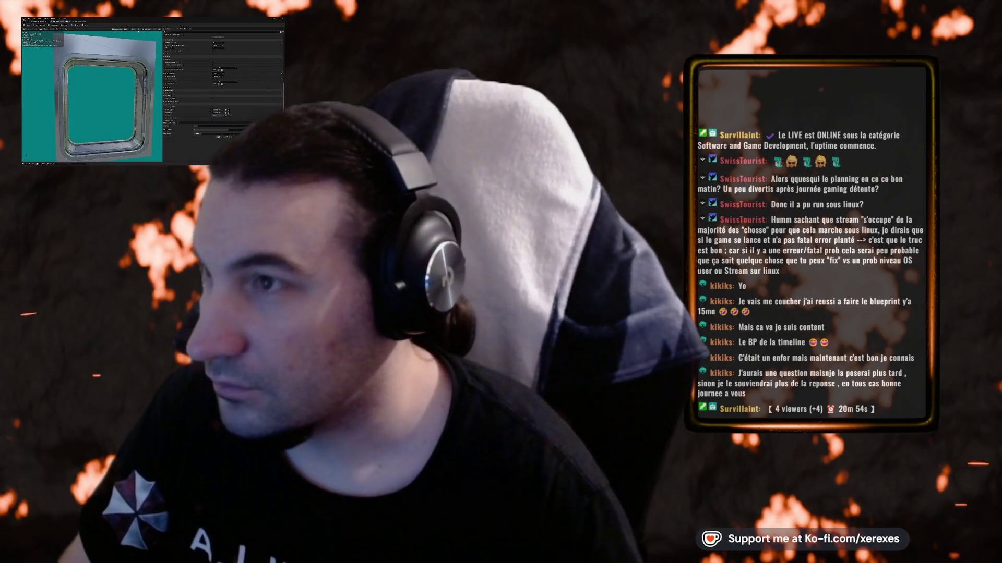
{"action": "scroll", "coordinate": [222, 73], "scroll_direction": "down", "scroll_amount": 3}
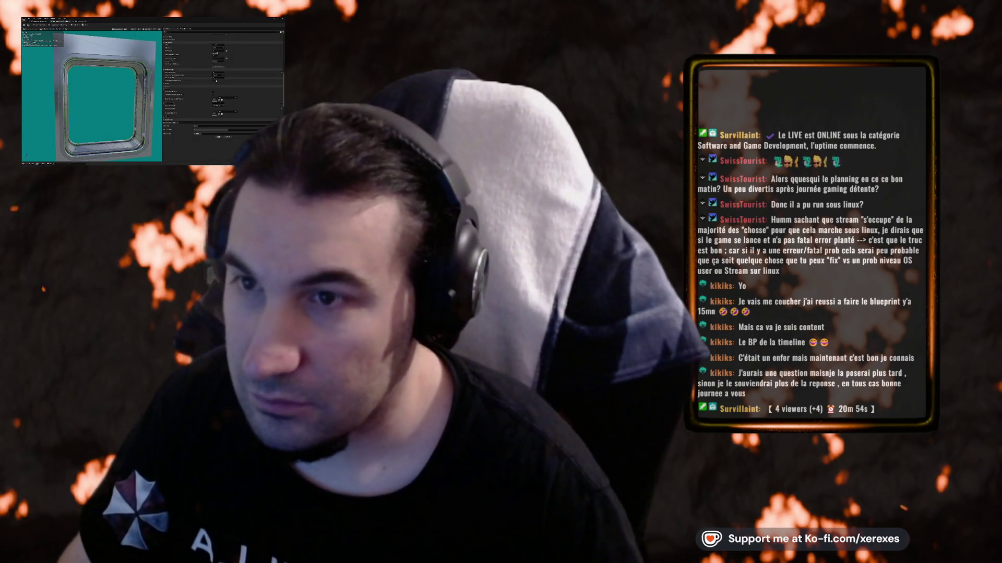
{"action": "scroll", "coordinate": [222, 73], "scroll_direction": "up", "scroll_amount": 1}
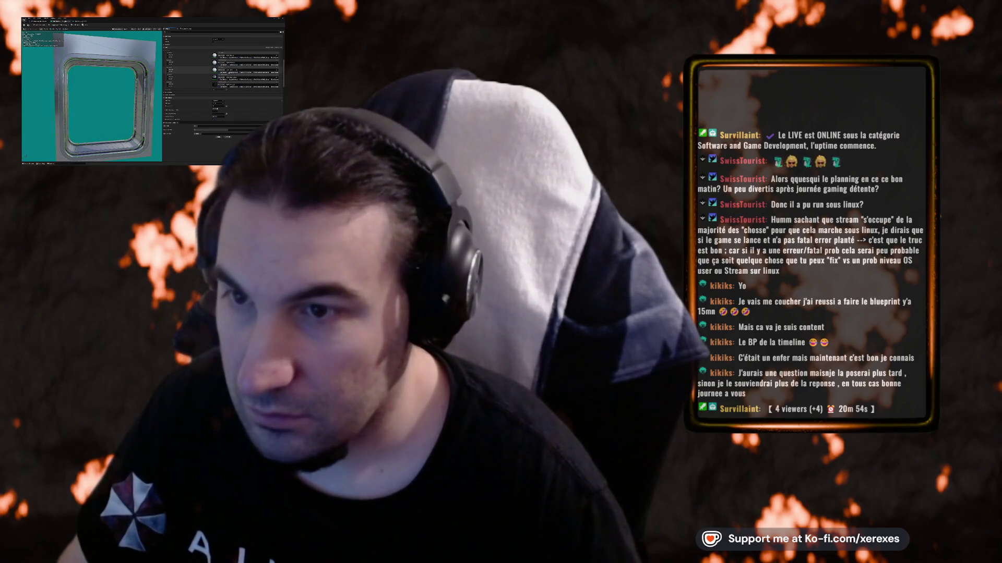
{"action": "scroll", "coordinate": [228, 83], "scroll_direction": "down", "scroll_amount": 3}
{"action": "left_click", "coordinate": [222, 62]}
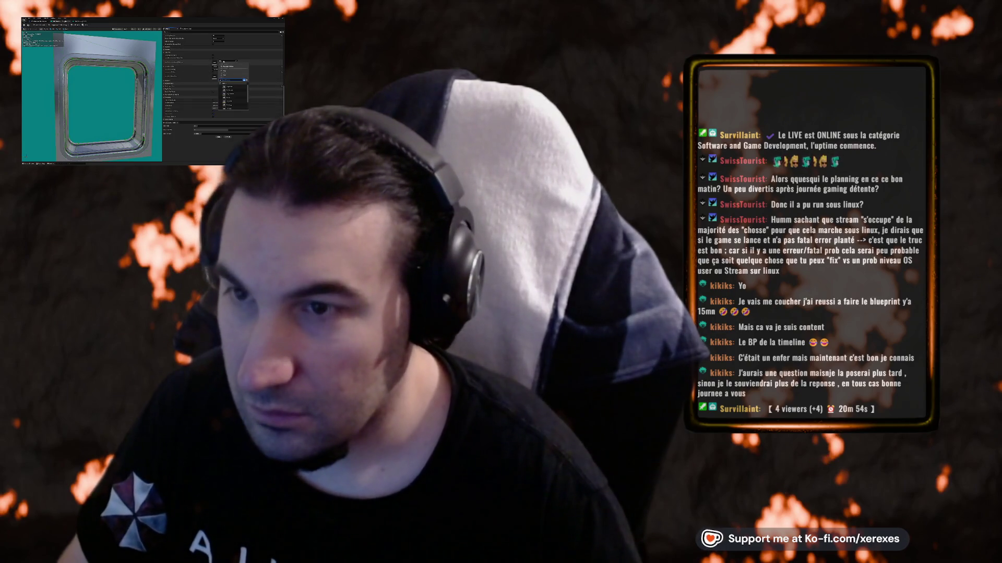
{"action": "left_click", "coordinate": [229, 89]}
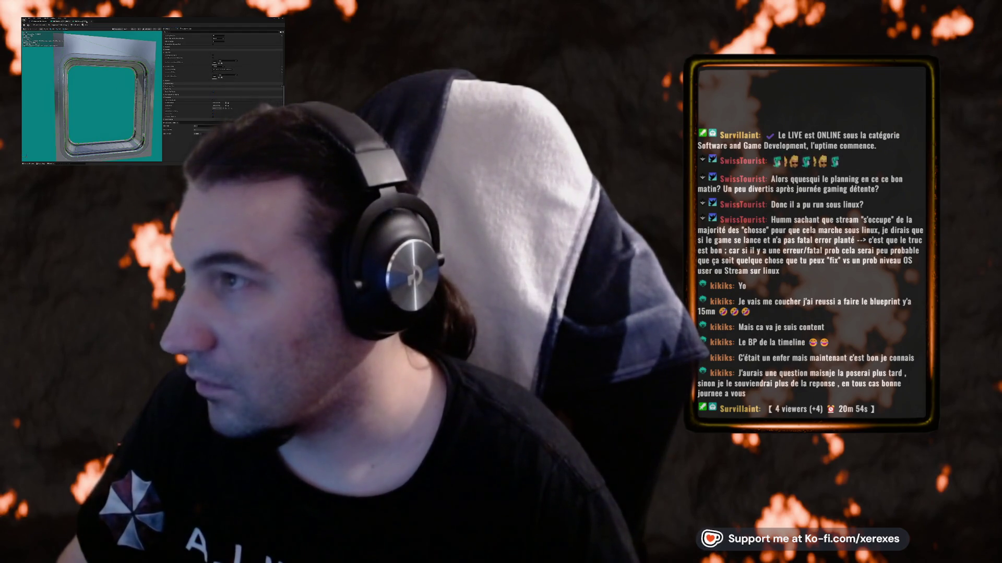
{"action": "left_click", "coordinate": [76, 110]}
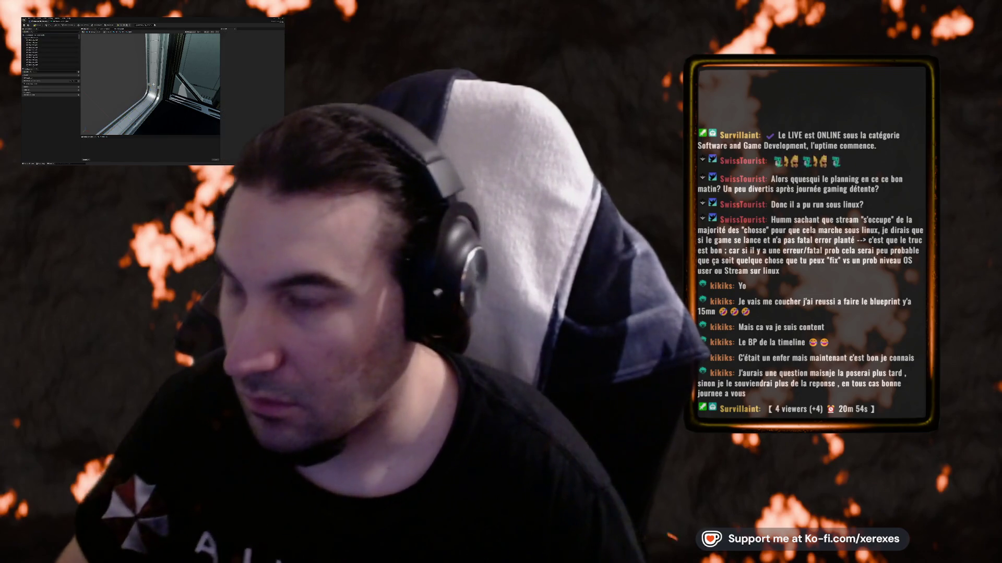
{"action": "left_click", "coordinate": [263, 72]}
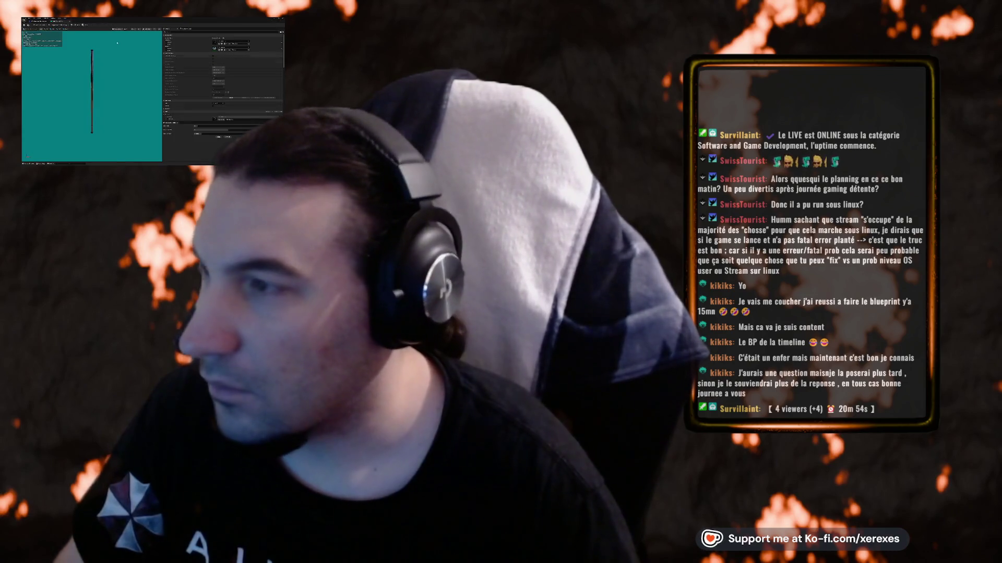
- Change the editor's view options and check another wall panel in the corridor level
{"action": "left_click", "coordinate": [76, 25]}
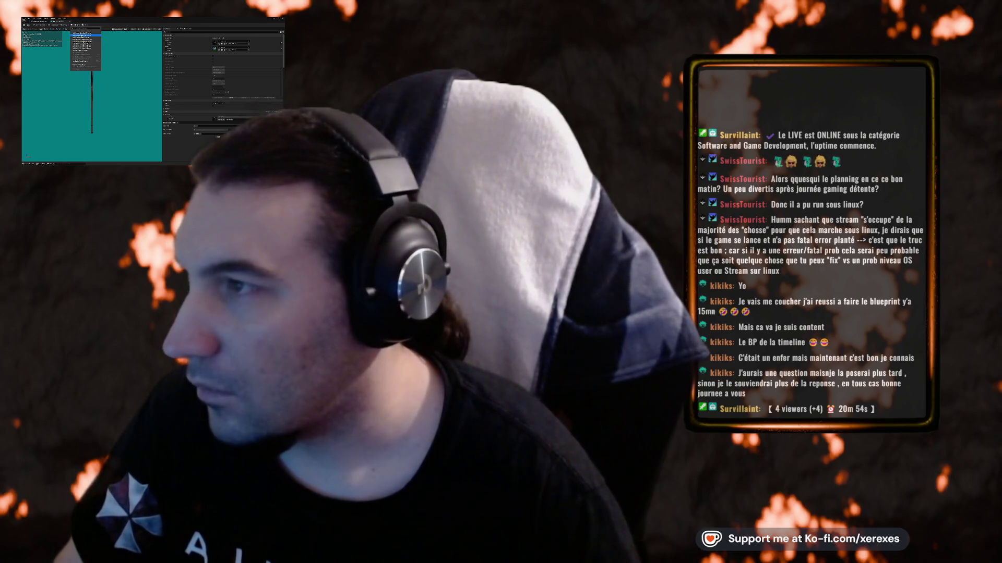
{"action": "left_click", "coordinate": [81, 35]}
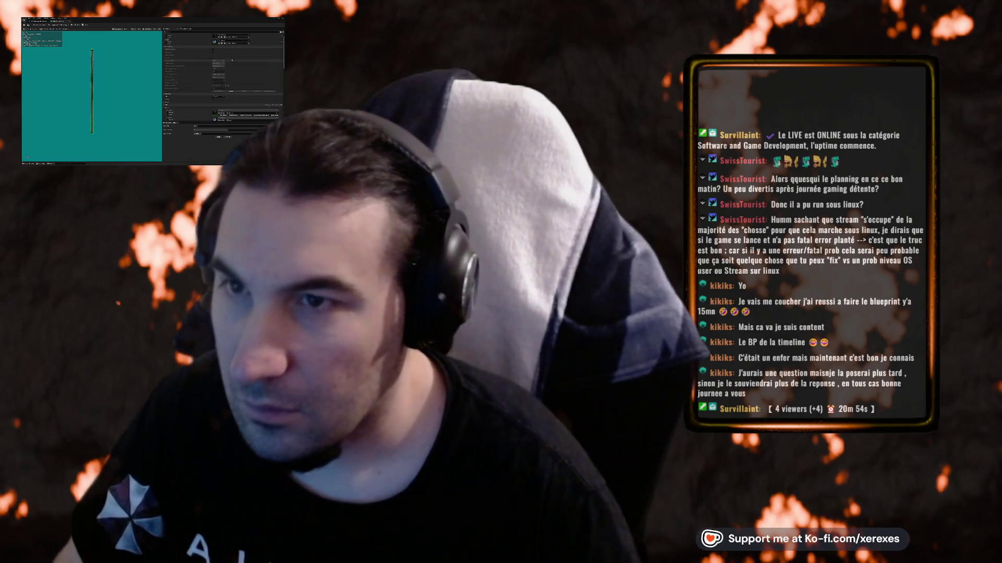
{"action": "scroll", "coordinate": [232, 60], "scroll_direction": "down", "scroll_amount": 4}
{"action": "scroll", "coordinate": [228, 82], "scroll_direction": "down", "scroll_amount": 5}
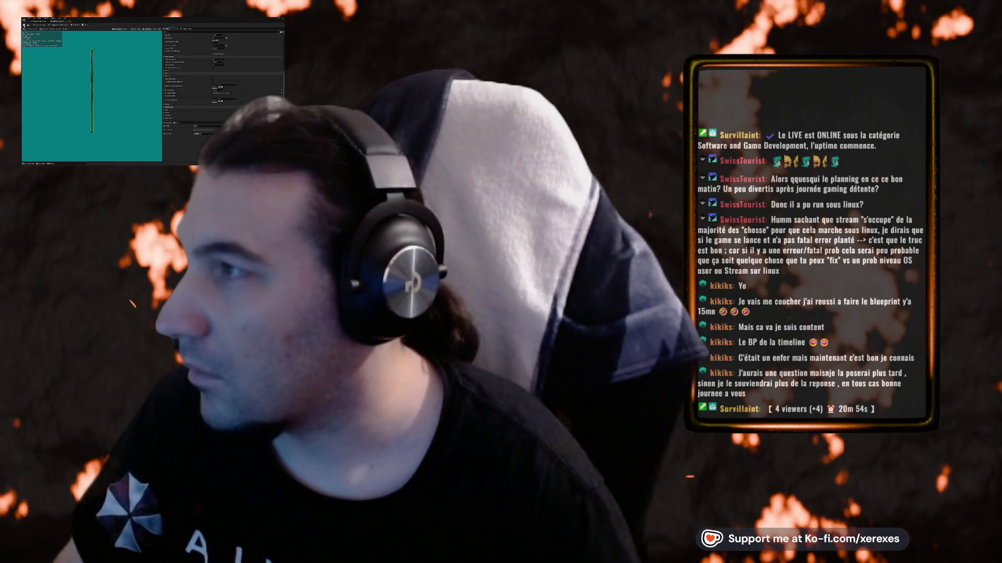
{"action": "key", "text": "alt+Tab"}
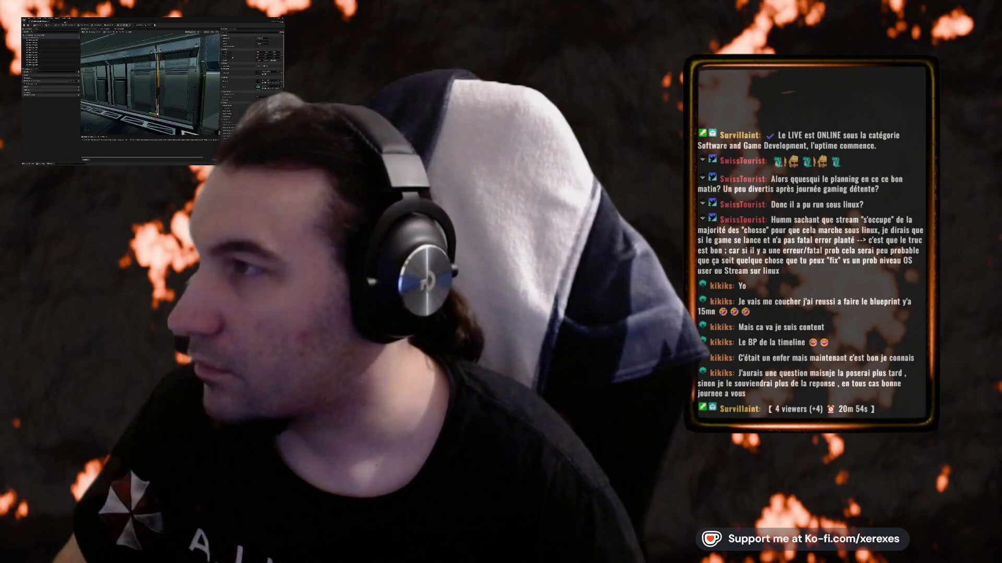
{"action": "key", "text": "f"}
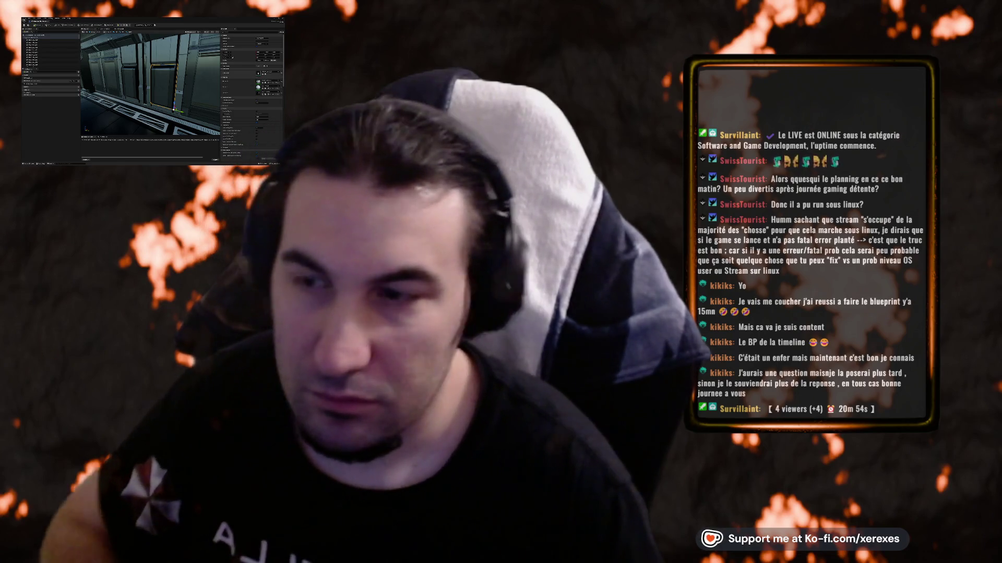
{"action": "key", "text": "alt+Tab"}
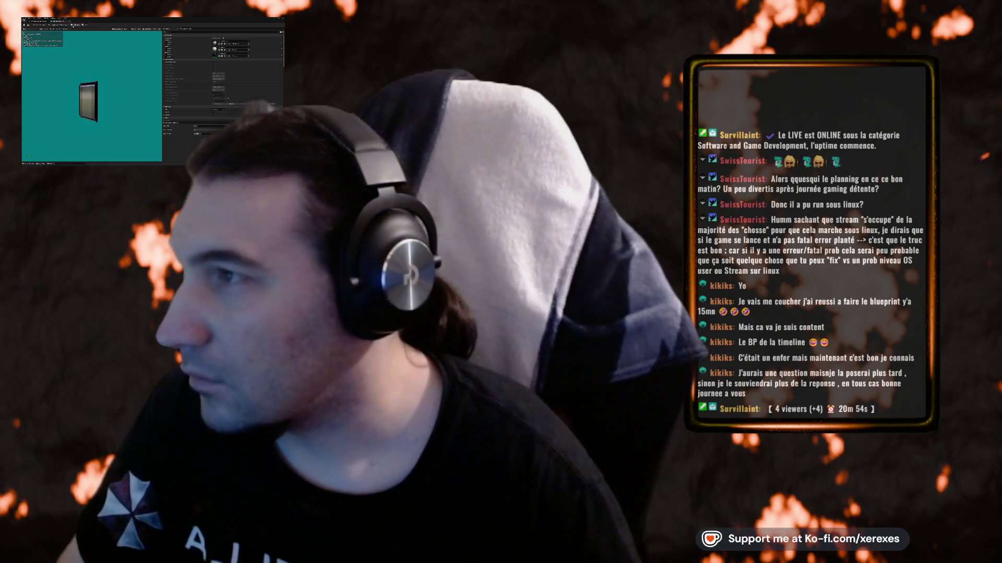
- Edit and commit an LOD Settings value for the wall panel mesh
{"action": "left_click", "coordinate": [138, 29]}
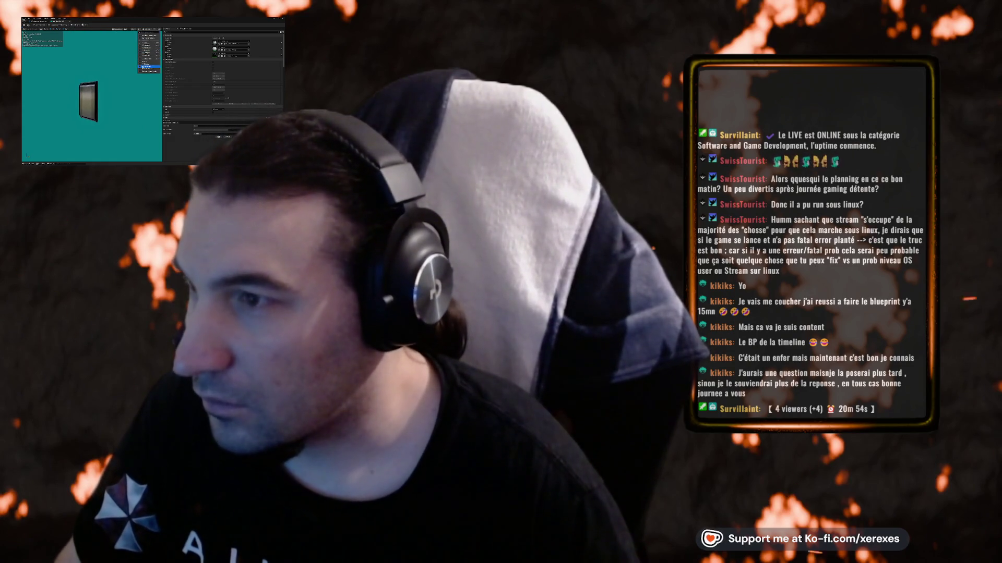
{"action": "scroll", "coordinate": [230, 89], "scroll_direction": "up", "scroll_amount": 3}
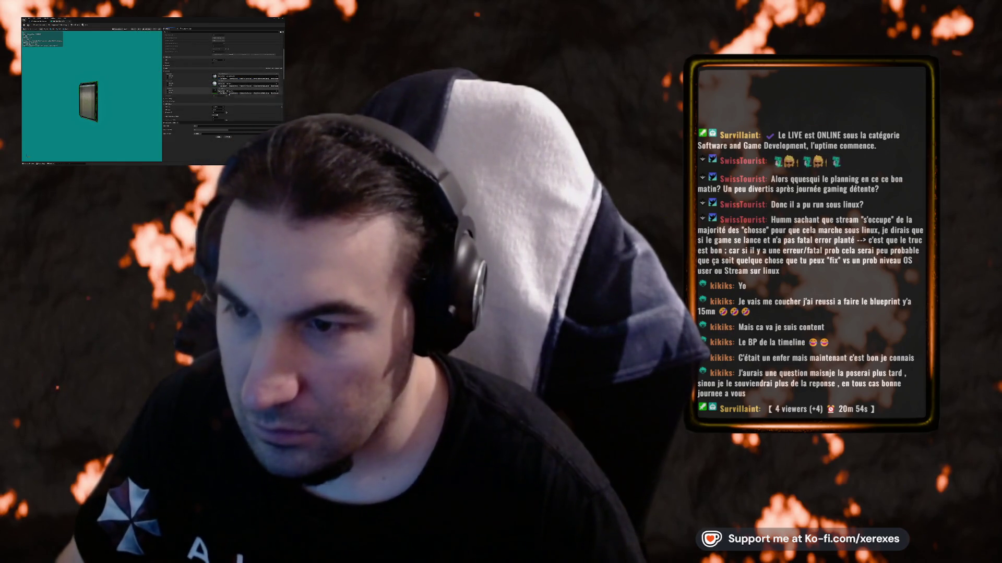
{"action": "scroll", "coordinate": [230, 89], "scroll_direction": "down", "scroll_amount": 4}
{"action": "scroll", "coordinate": [225, 90], "scroll_direction": "down", "scroll_amount": 3}
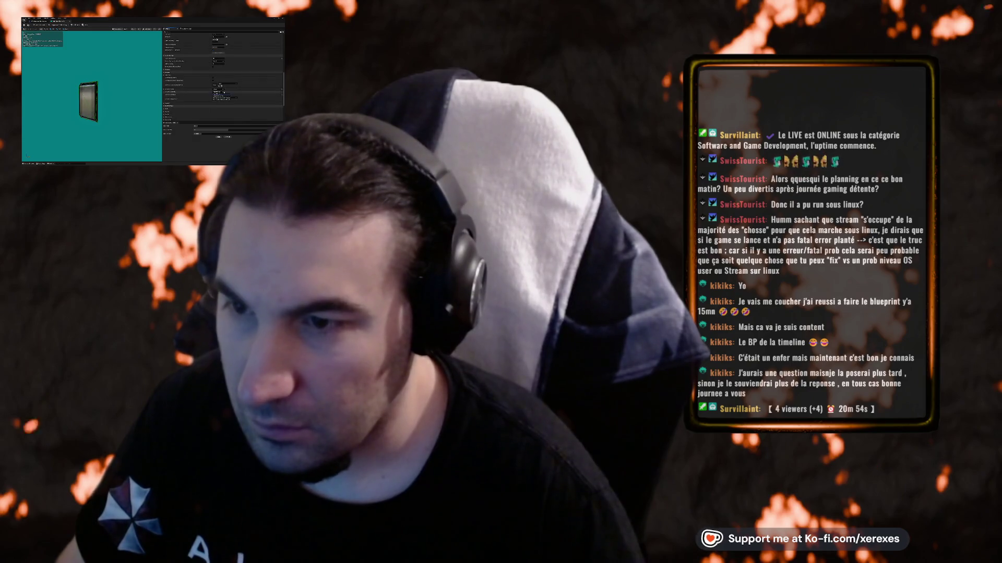
{"action": "key", "text": "Return"}
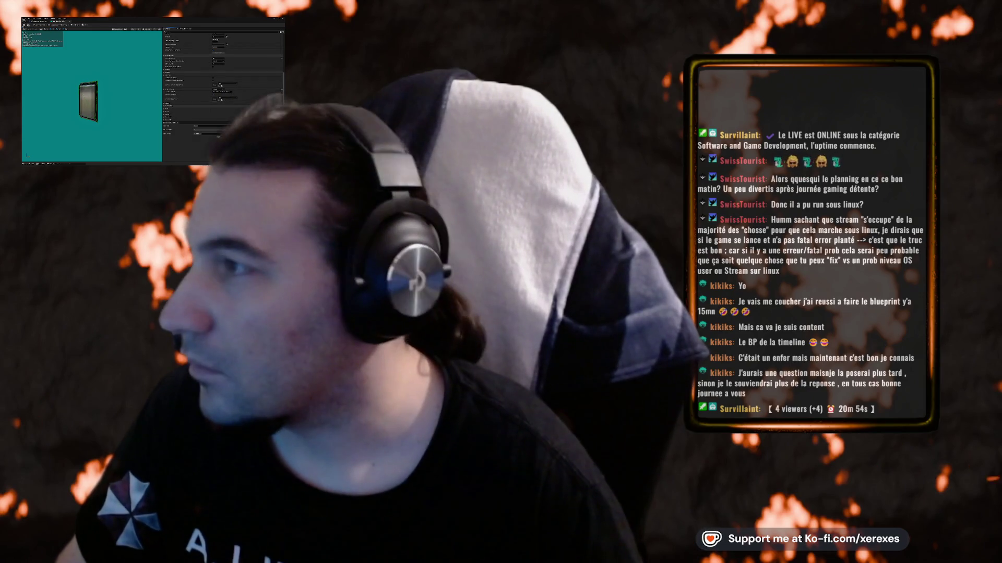
{"action": "left_click", "coordinate": [69, 22]}
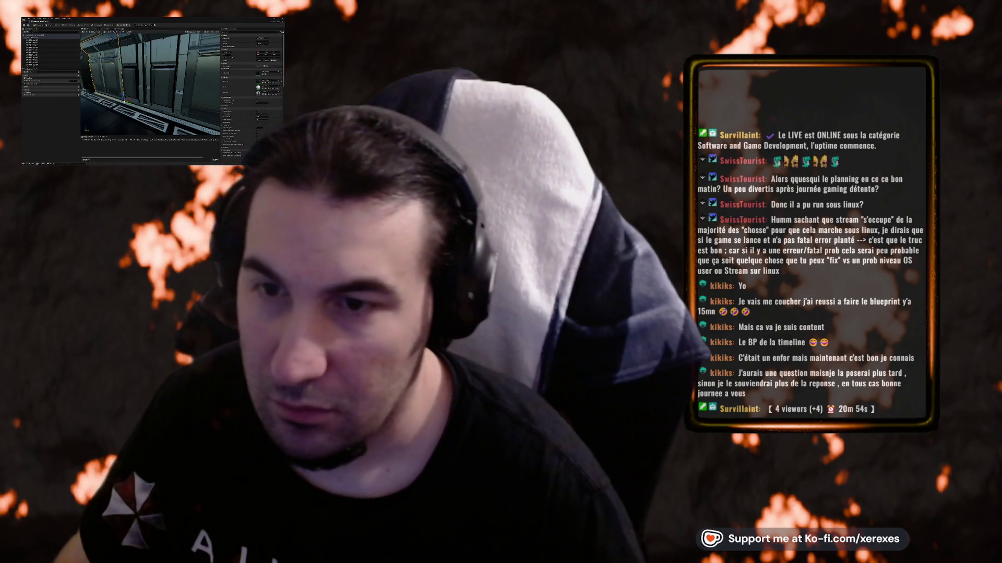
{"action": "scroll", "coordinate": [250, 78], "scroll_direction": "down", "scroll_amount": 1}
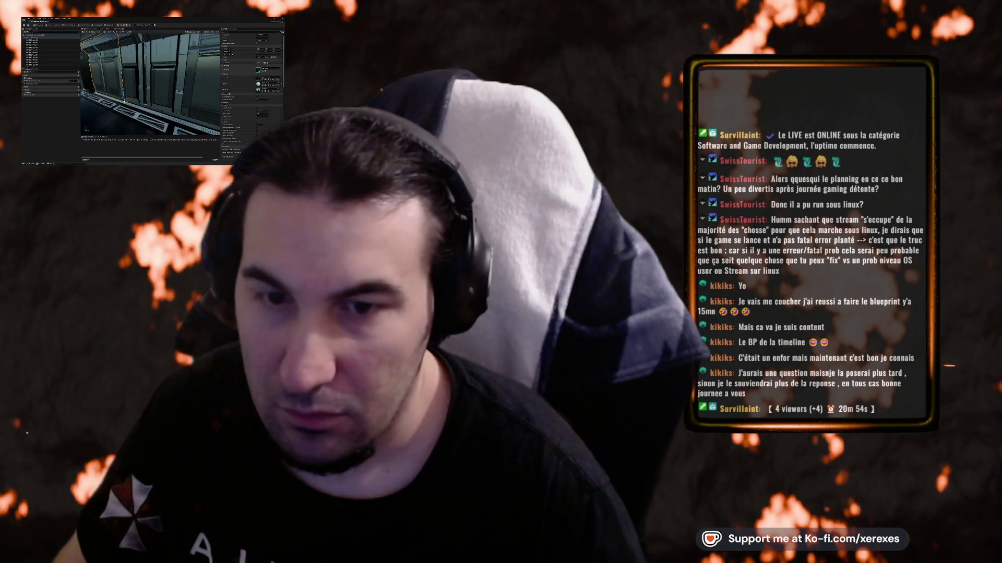
{"action": "key", "text": "alt+Tab"}
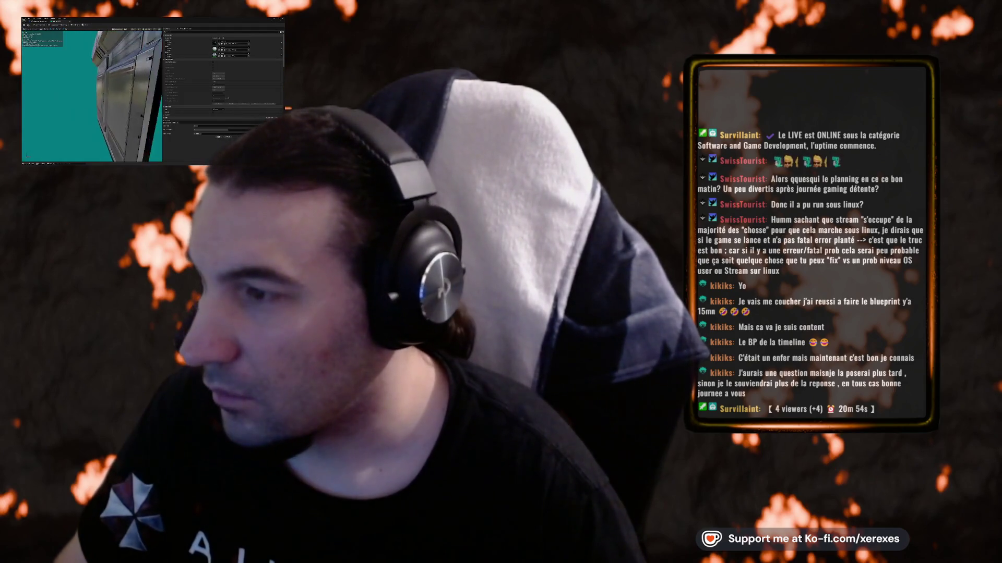
- Preview the wall mesh at a chosen LOD and pick a new LOD Settings value
{"action": "left_click", "coordinate": [149, 30]}
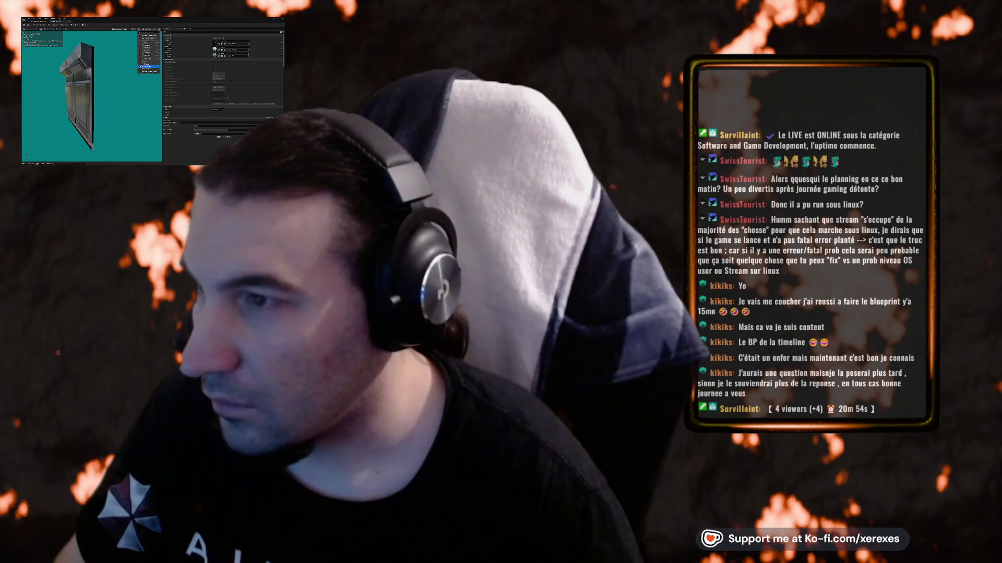
{"action": "left_click", "coordinate": [147, 66]}
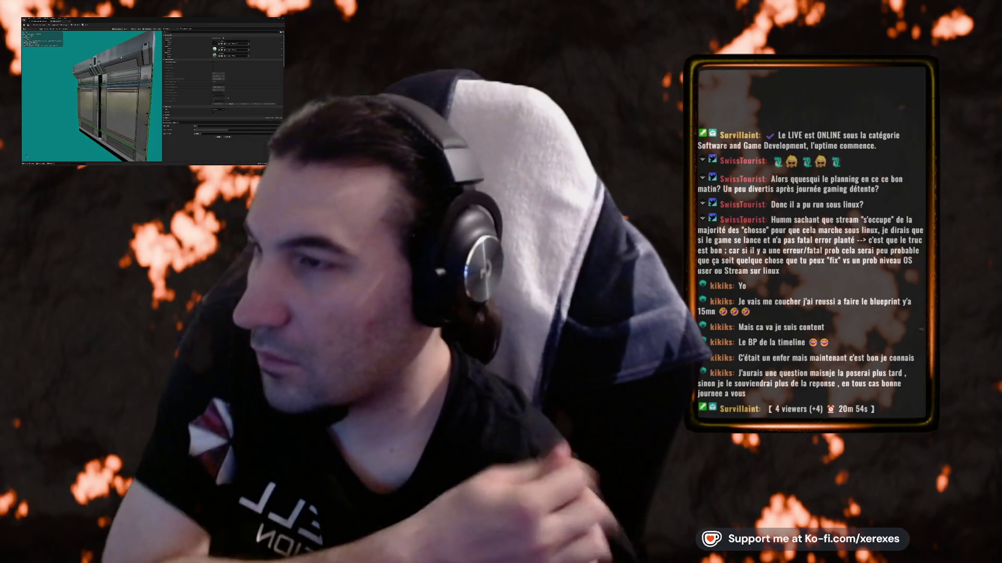
{"action": "left_click", "coordinate": [148, 30]}
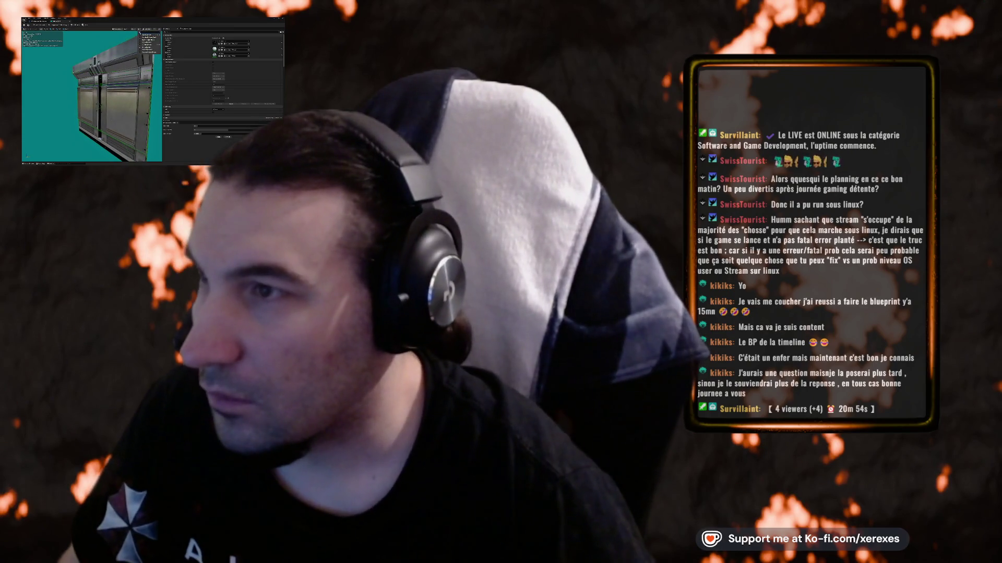
{"action": "scroll", "coordinate": [182, 96], "scroll_direction": "up", "scroll_amount": 3}
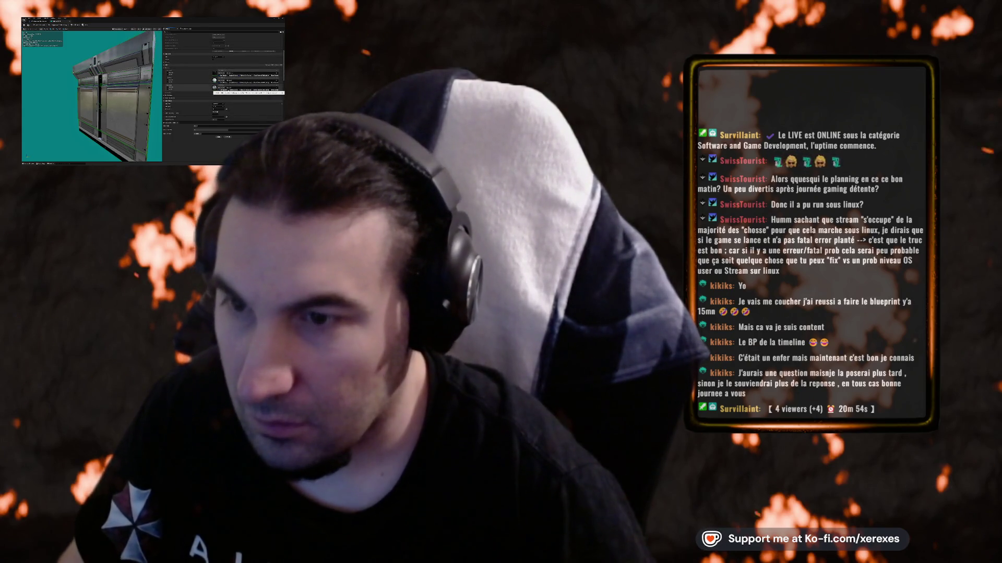
{"action": "scroll", "coordinate": [224, 78], "scroll_direction": "down", "scroll_amount": 3}
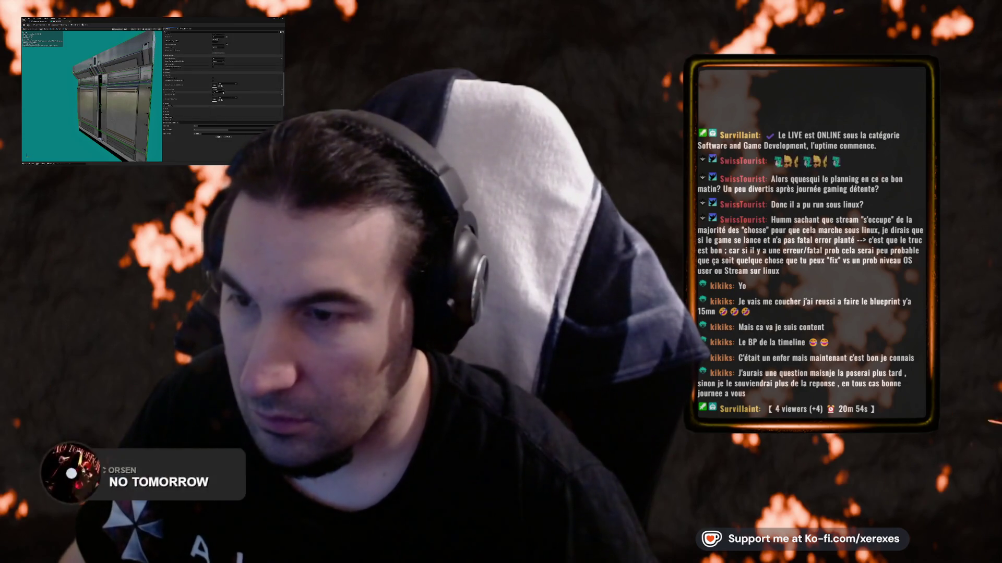
{"action": "left_click", "coordinate": [221, 97]}
{"action": "left_click", "coordinate": [220, 98]}
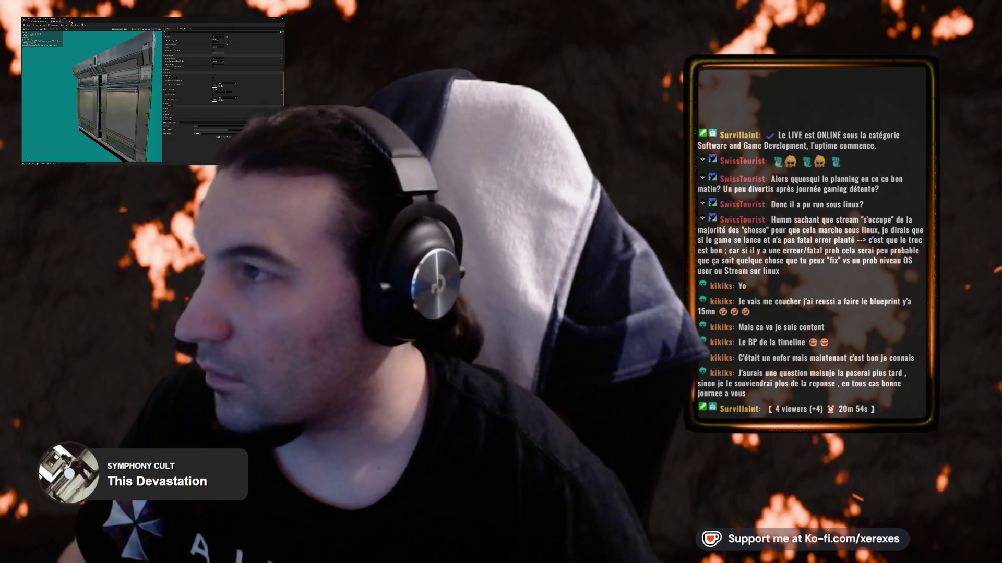
- Return to the corridor level, turn the view down the corridor and select the diagonal rail
{"action": "key", "text": "alt+Tab"}
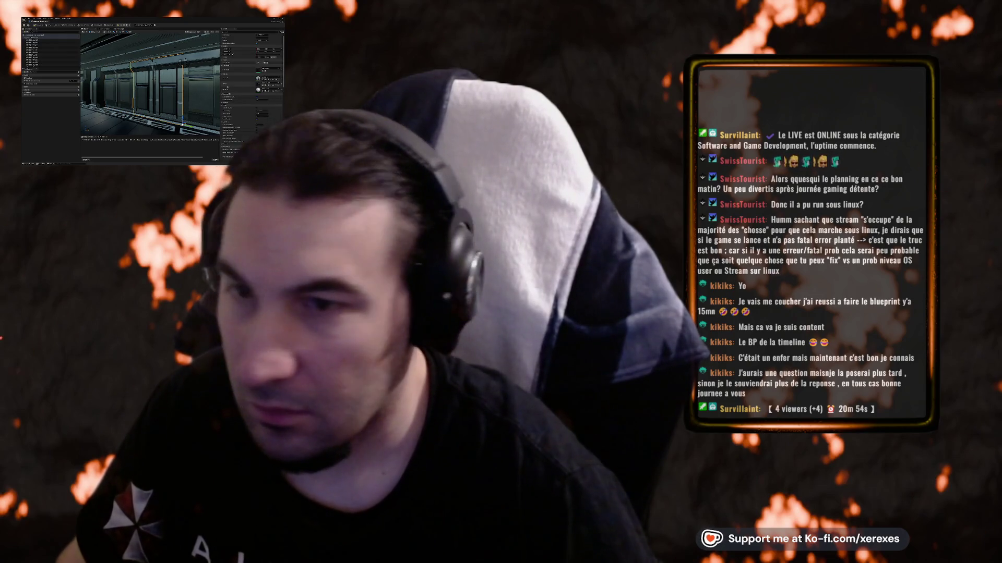
{"action": "key", "text": "alt+Tab"}
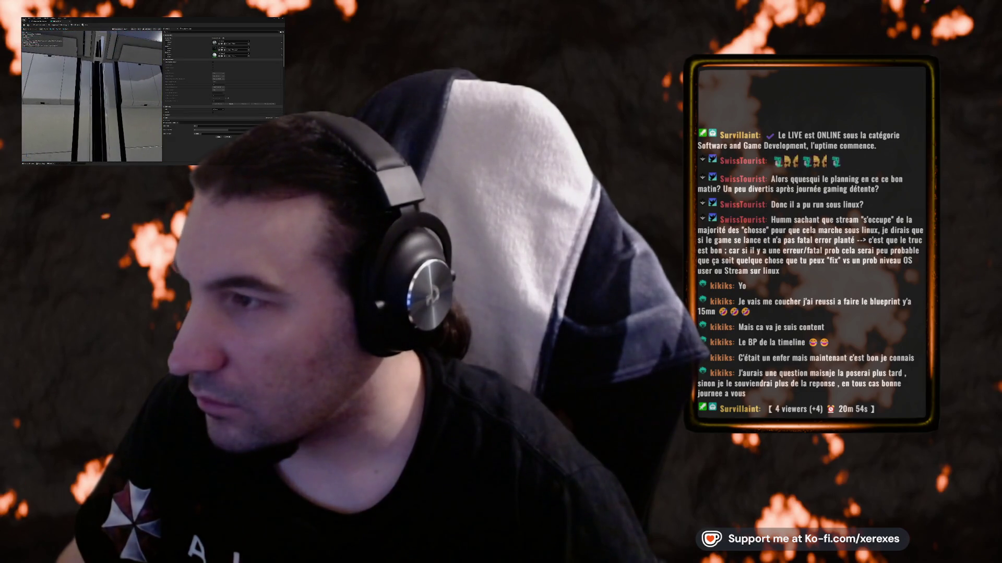
{"action": "key", "text": "alt+Tab"}
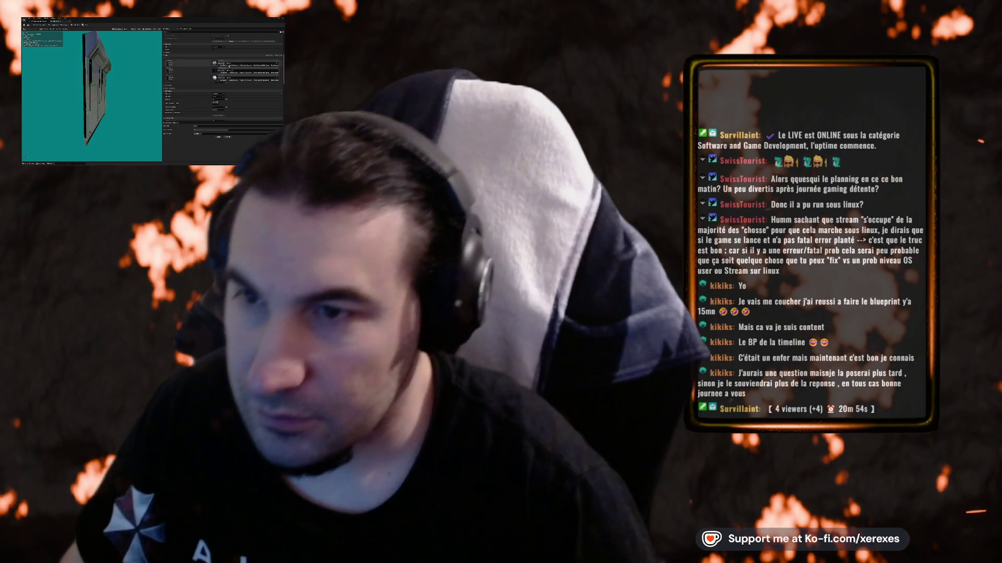
{"action": "scroll", "coordinate": [222, 78], "scroll_direction": "down", "scroll_amount": 3}
{"action": "left_click", "coordinate": [220, 83]}
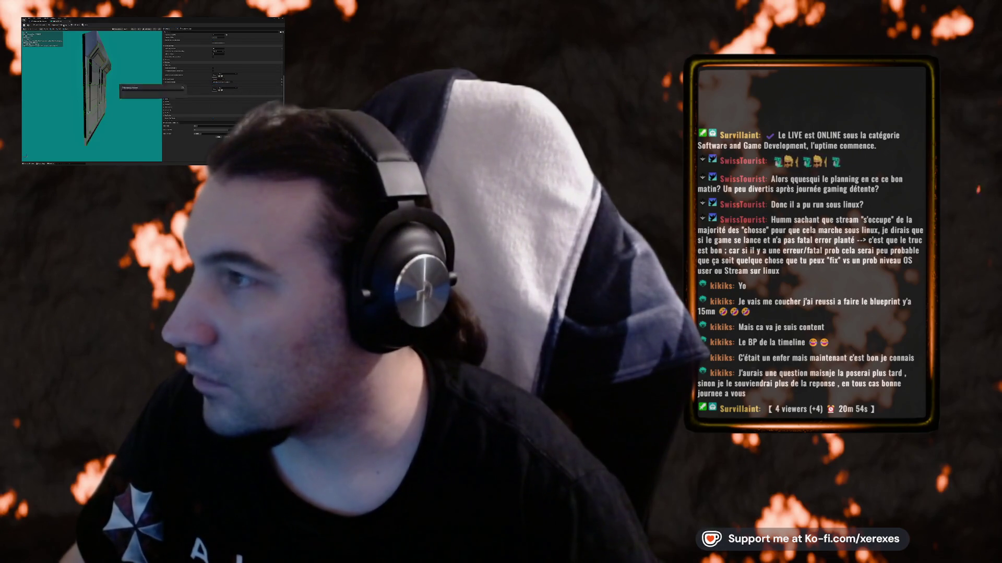
{"action": "left_click", "coordinate": [70, 22]}
{"action": "mouse_move", "coordinate": [156, 83]}
{"action": "left_mouse_down"}
{"action": "mouse_move", "coordinate": [104, 84]}
{"action": "mouse_move", "coordinate": [125, 84]}
{"action": "mouse_move", "coordinate": [102, 71]}
{"action": "left_mouse_up"}
{"action": "left_click", "coordinate": [154, 111]}
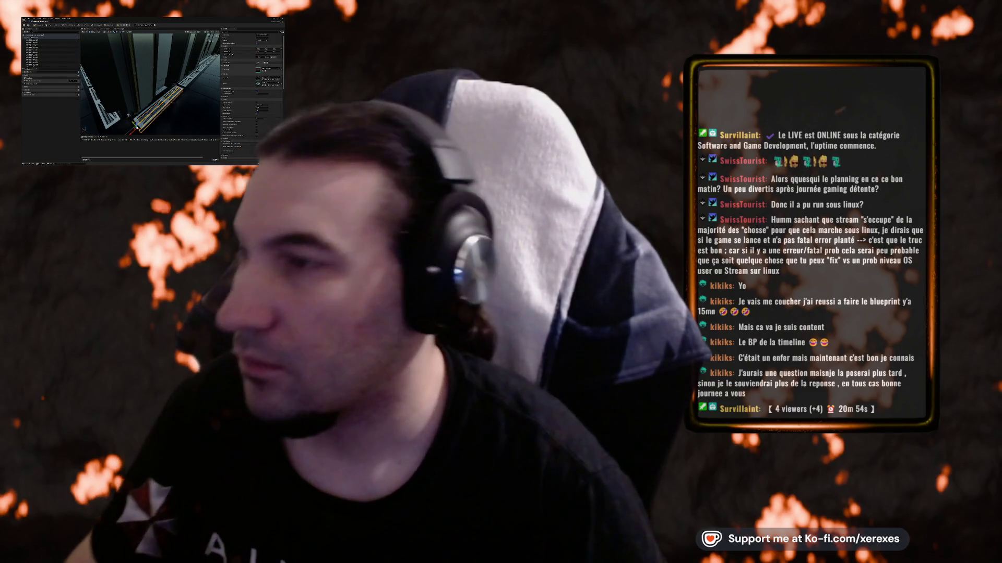
- Open the diagonal rail's mesh with Ctrl+E, apply a toolbar mesh action, and review its Details
{"action": "key", "text": "ctrl+e"}
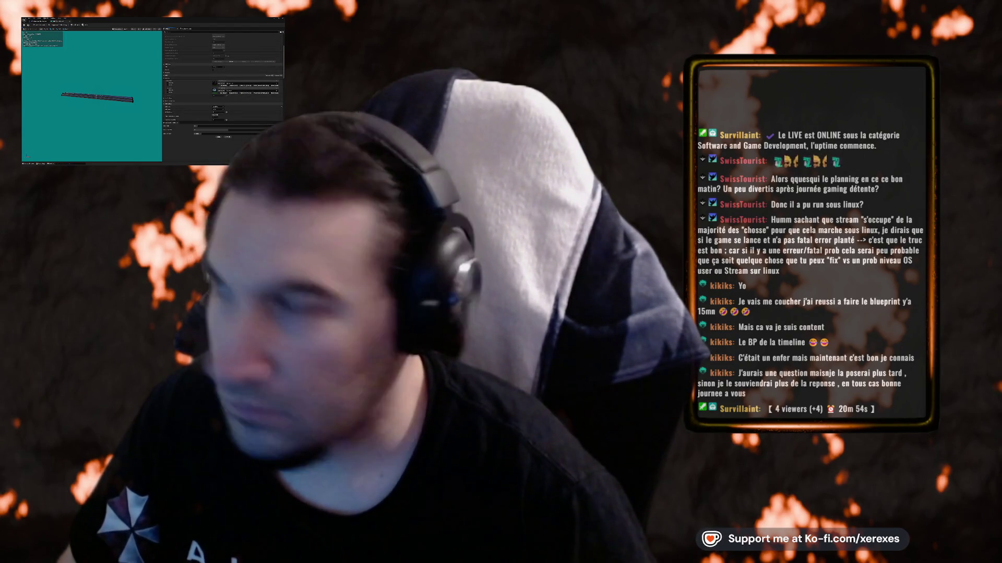
{"action": "left_click", "coordinate": [74, 25]}
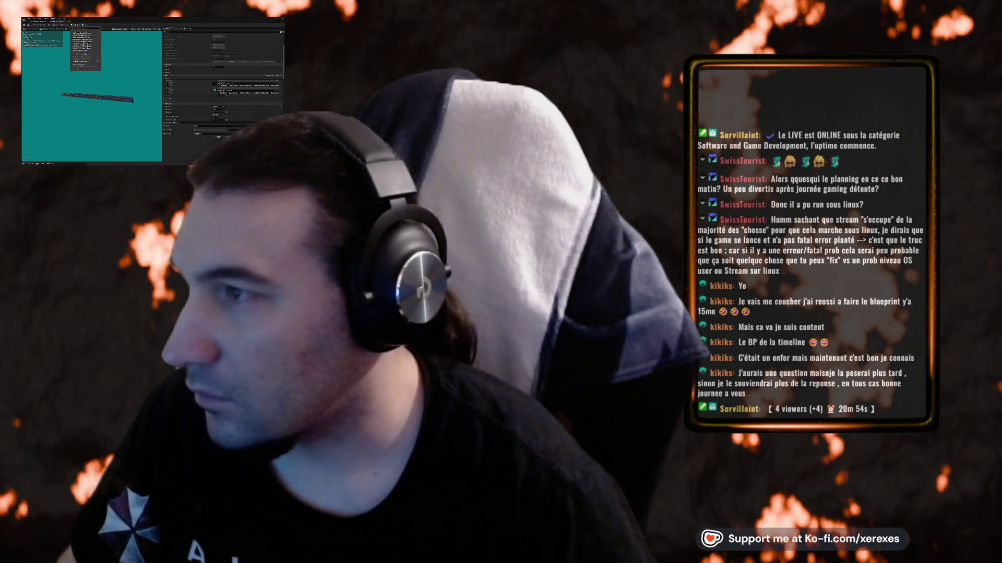
{"action": "left_click", "coordinate": [84, 37]}
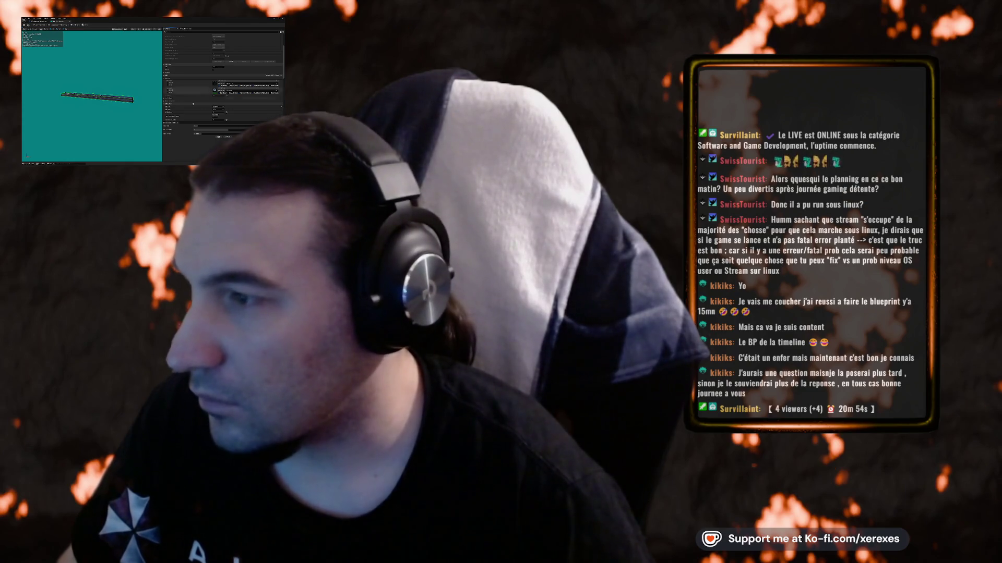
{"action": "scroll", "coordinate": [238, 81], "scroll_direction": "down", "scroll_amount": 3}
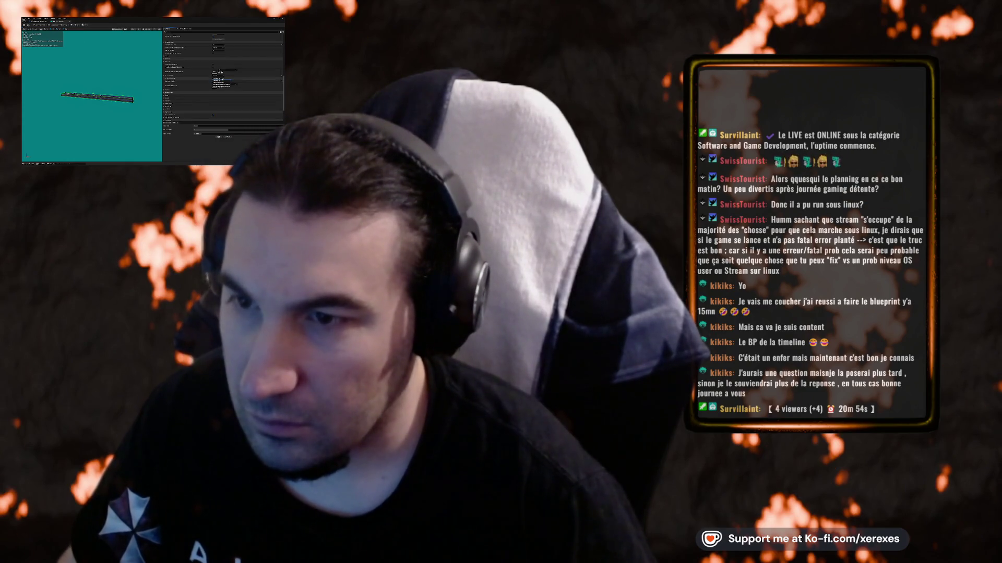
{"action": "scroll", "coordinate": [234, 91], "scroll_direction": "down", "scroll_amount": 5}
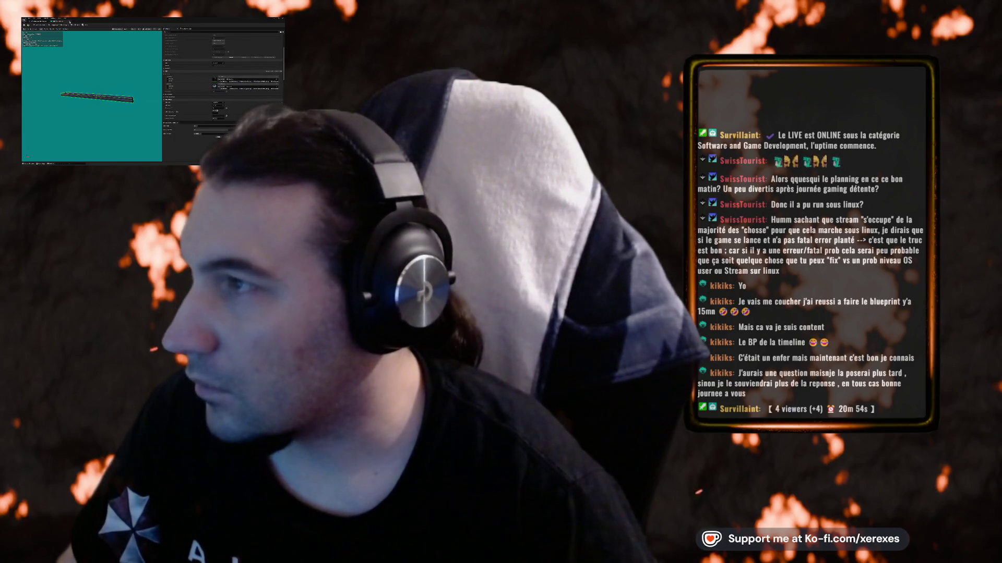
{"action": "left_click", "coordinate": [68, 23]}
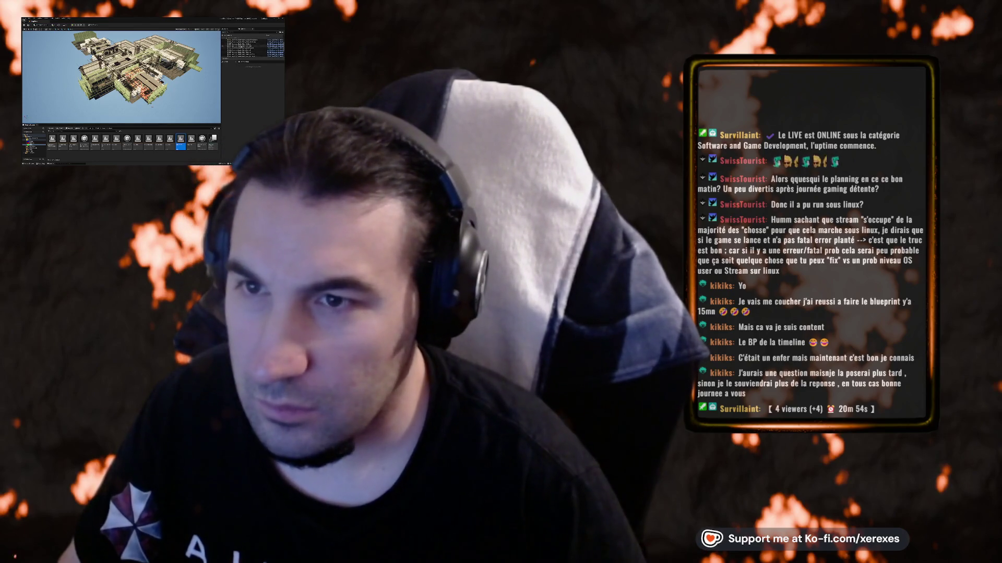
- Delete the original building from the level and save the level
{"action": "left_click", "coordinate": [257, 58]}
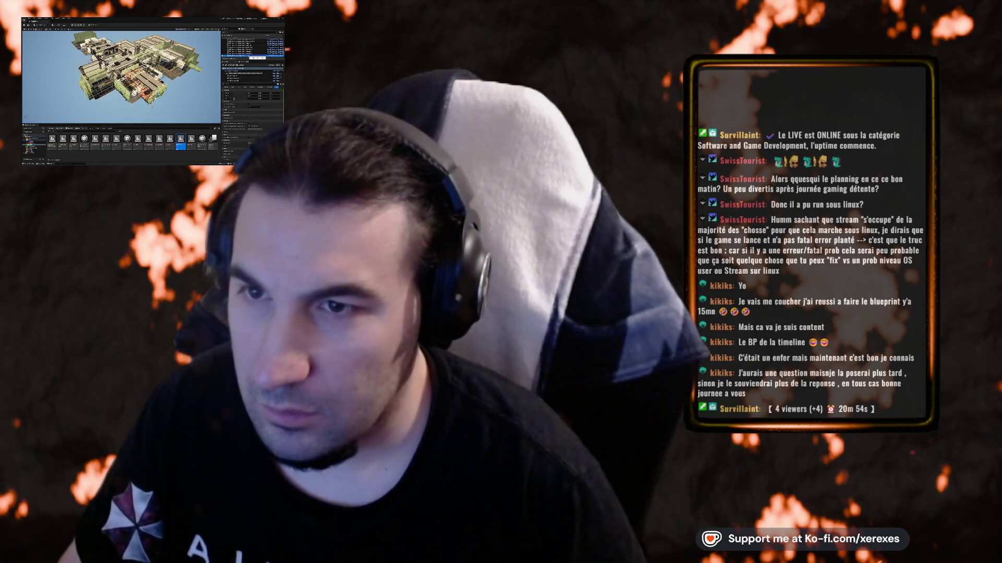
{"action": "left_click", "coordinate": [250, 50]}
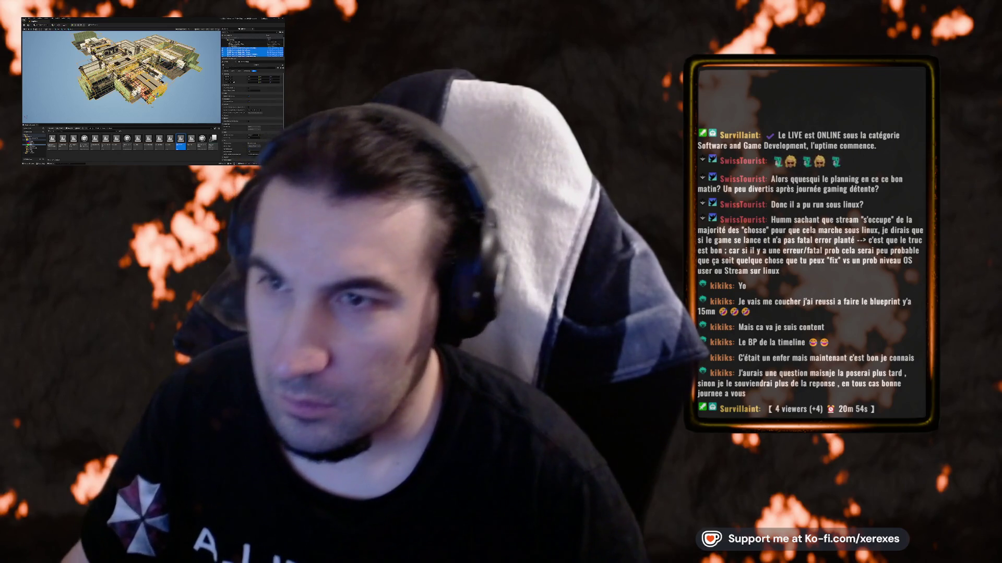
{"action": "key", "text": "Delete"}
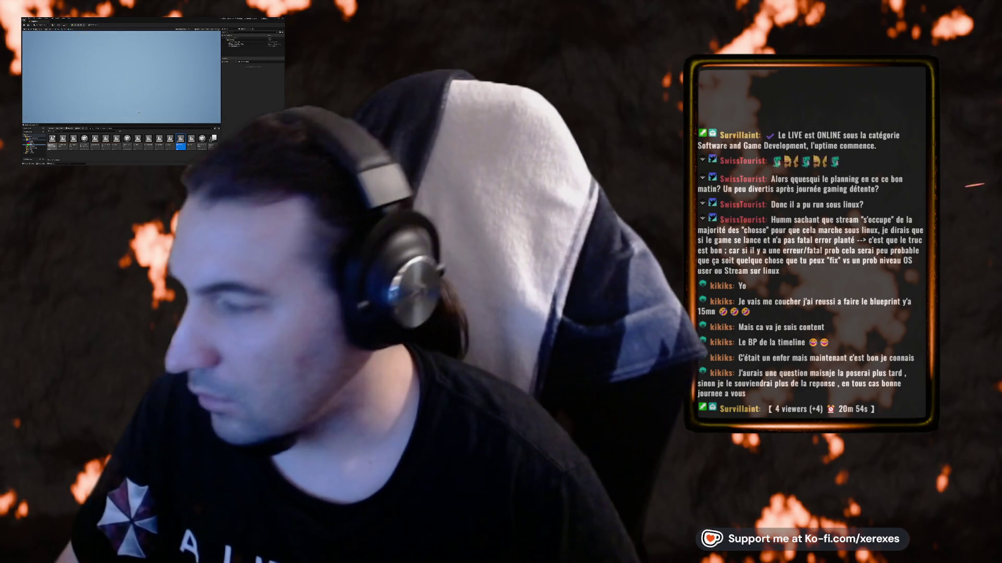
{"action": "key", "text": "ctrl+s"}
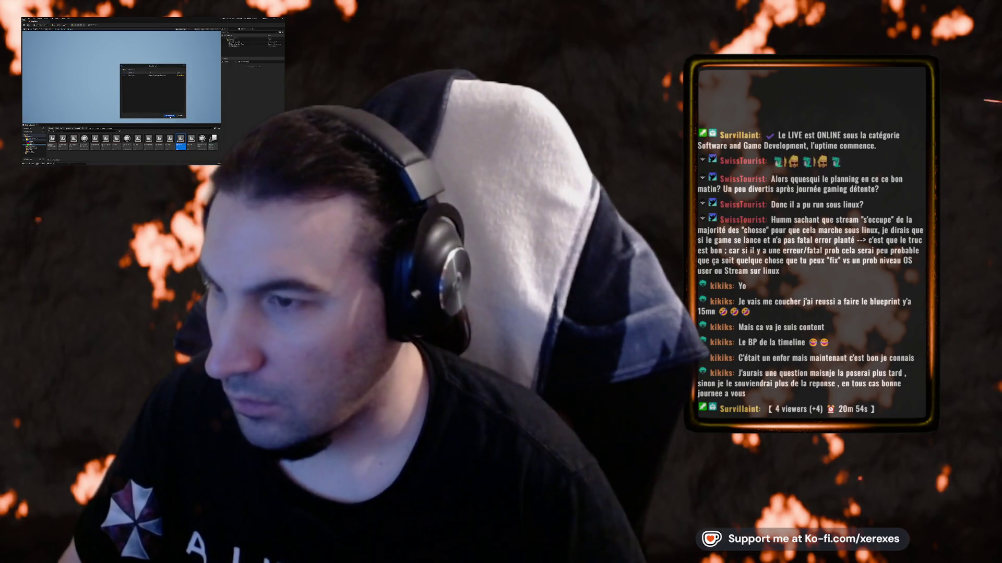
{"action": "left_click", "coordinate": [170, 116]}
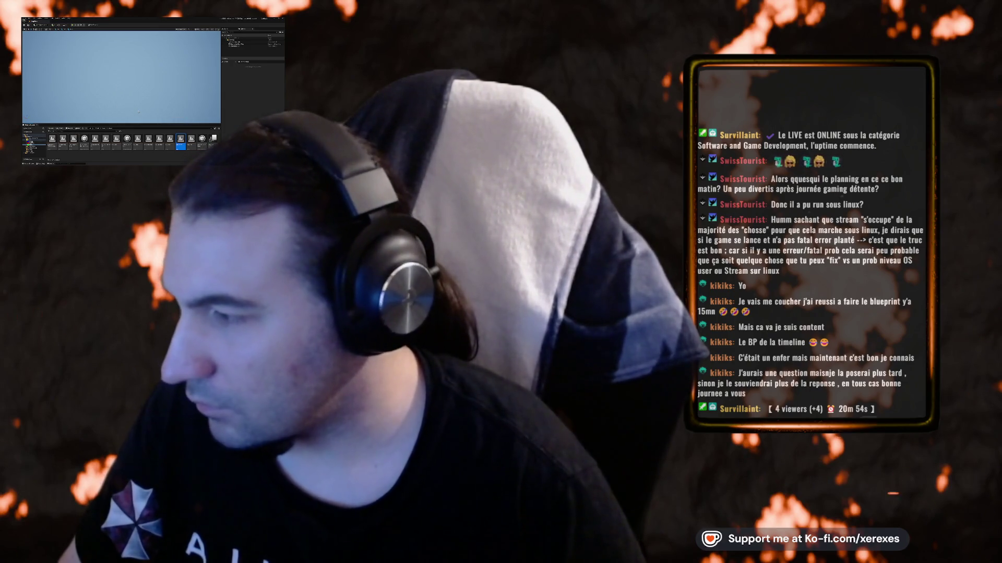
- Browse the Content Browser folders, then select and frame another building from the Outliner
{"action": "left_click", "coordinate": [36, 143]}
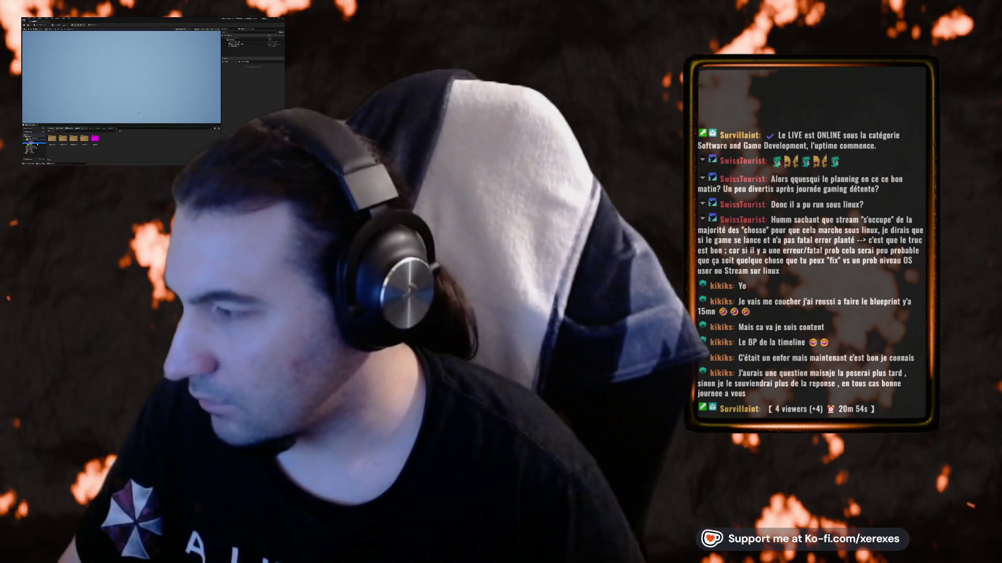
{"action": "left_click", "coordinate": [37, 147]}
{"action": "left_click", "coordinate": [36, 142]}
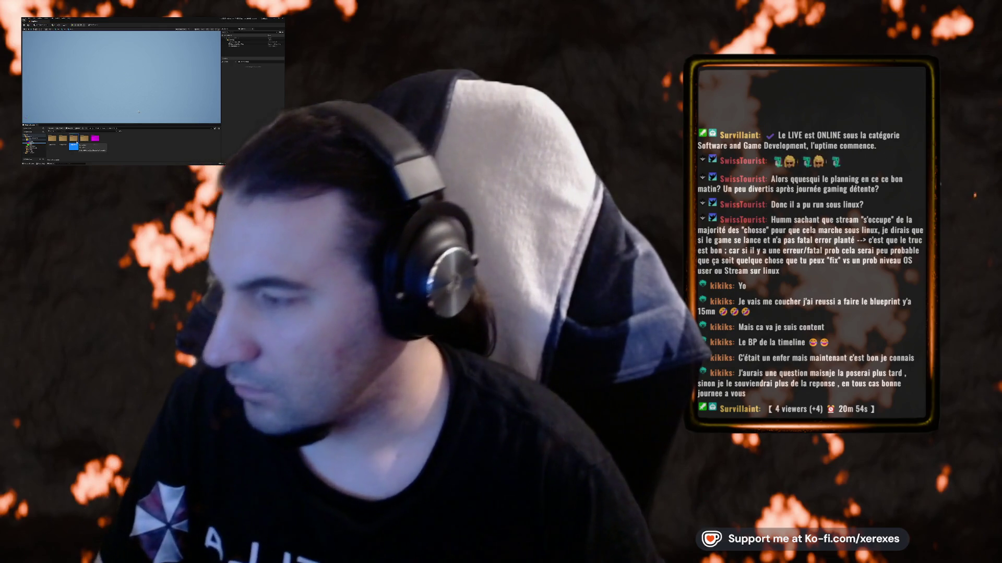
{"action": "left_click", "coordinate": [74, 139]}
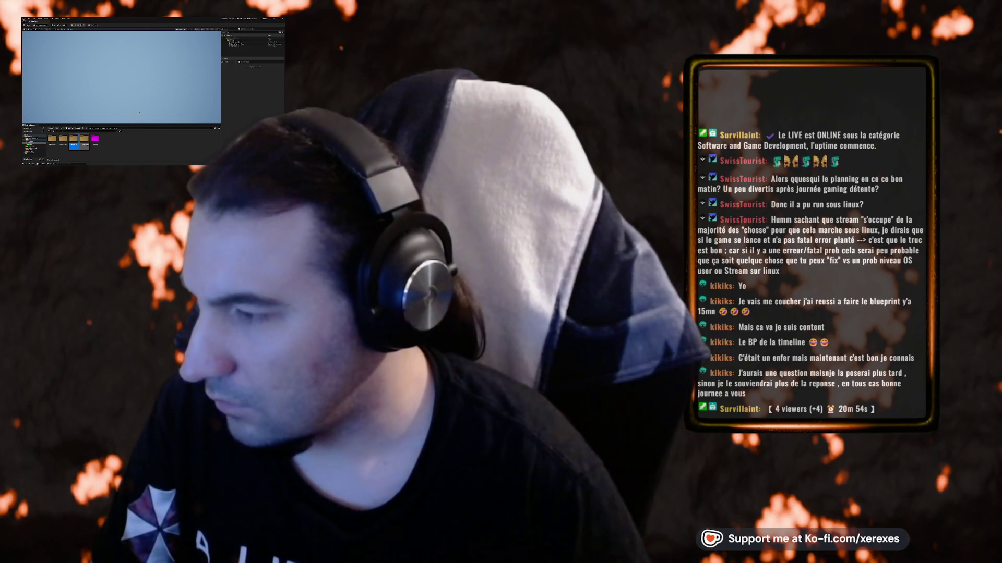
{"action": "double_click", "coordinate": [84, 139]}
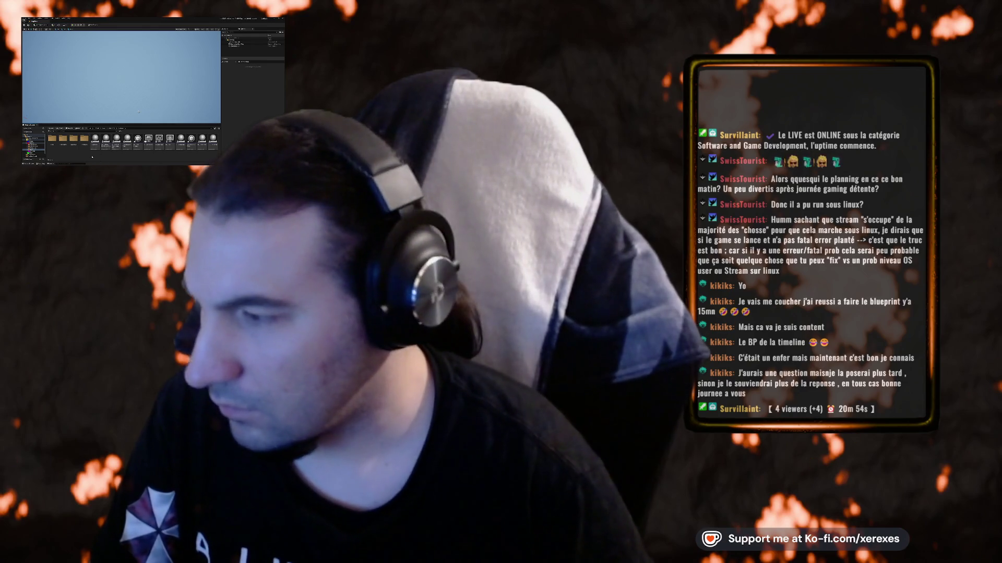
{"action": "double_click", "coordinate": [63, 141]}
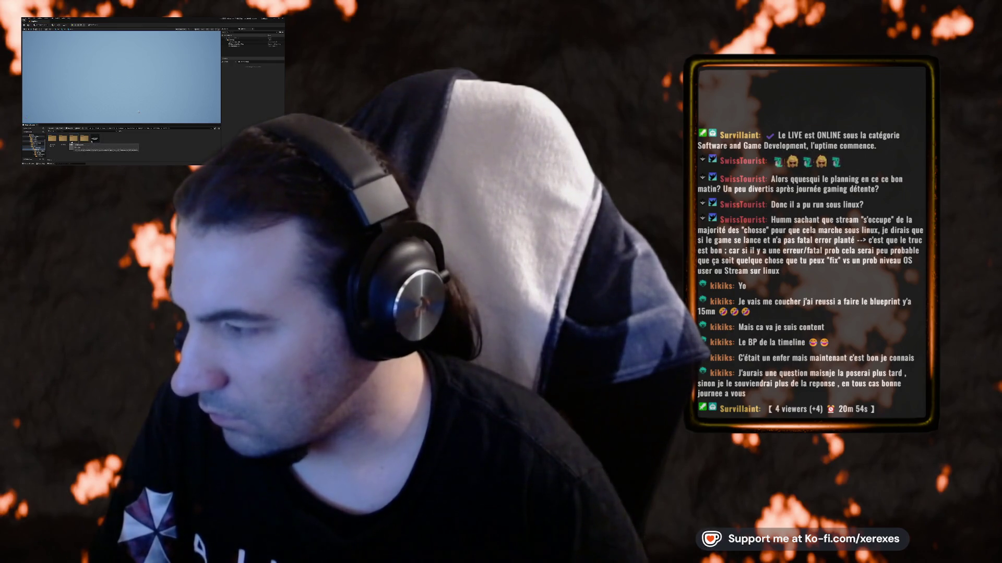
{"action": "double_click", "coordinate": [84, 140]}
{"action": "double_click", "coordinate": [251, 48]}
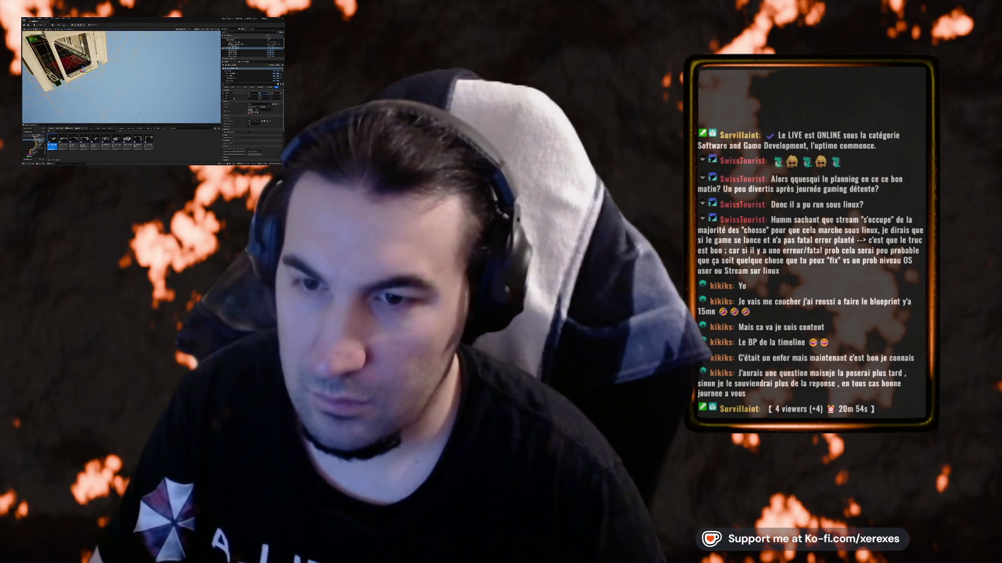
- Frame the building and orbit around it, checking the viewport options list
{"action": "scroll", "coordinate": [140, 103], "scroll_direction": "up", "scroll_amount": 10}
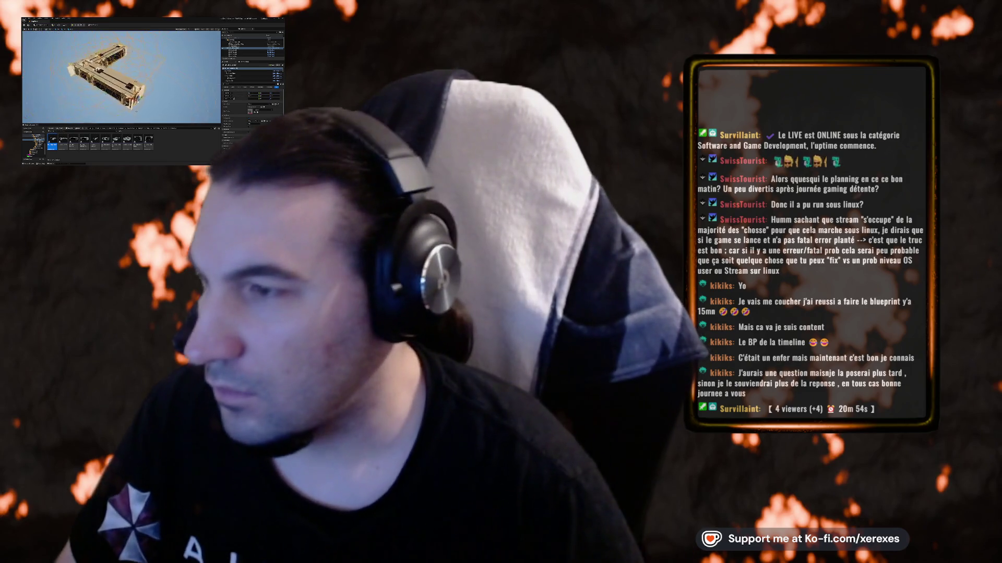
{"action": "scroll", "coordinate": [140, 103], "scroll_direction": "up", "scroll_amount": 8}
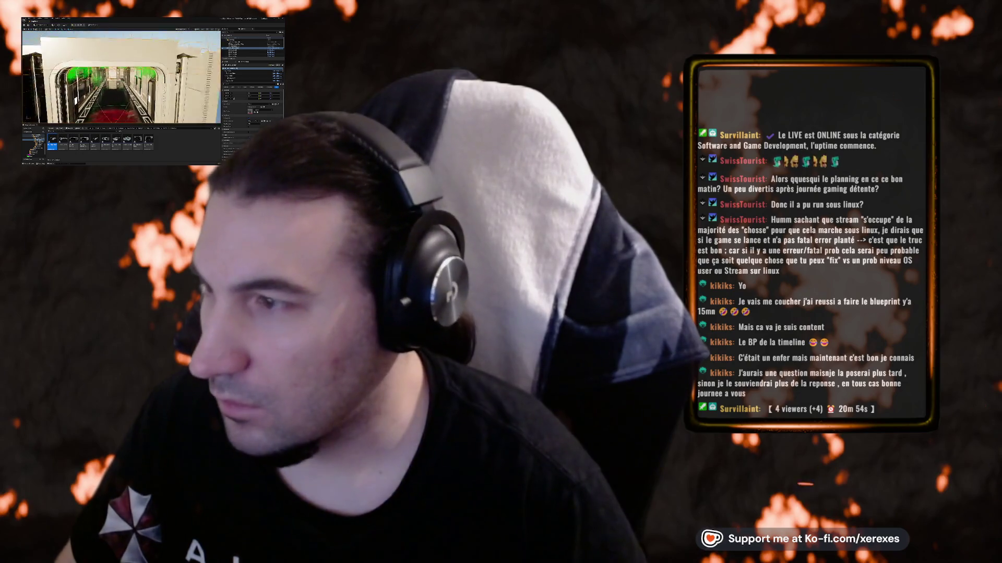
{"action": "scroll", "coordinate": [121, 77], "scroll_direction": "up", "scroll_amount": 2}
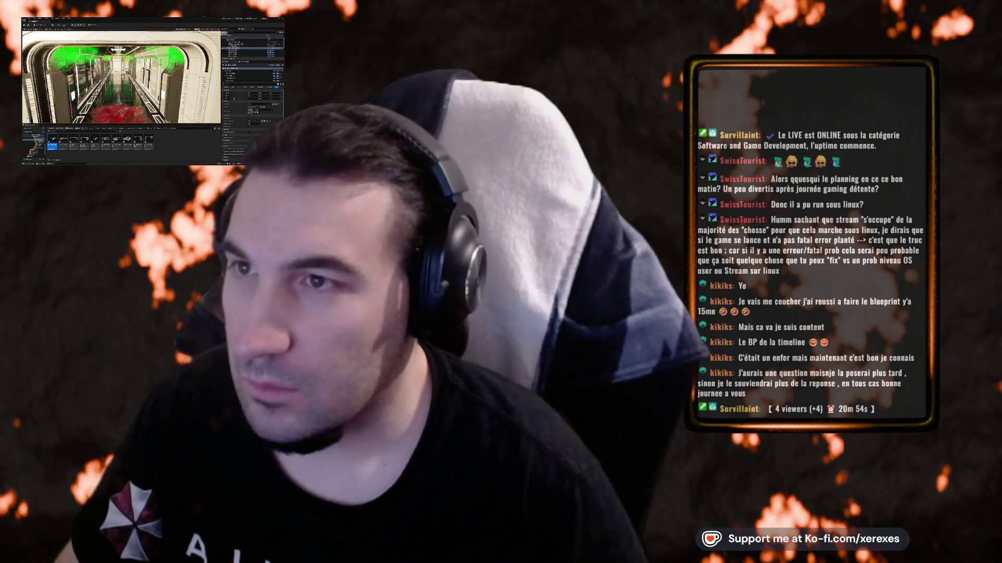
{"action": "scroll", "coordinate": [121, 77], "scroll_direction": "down", "scroll_amount": 15}
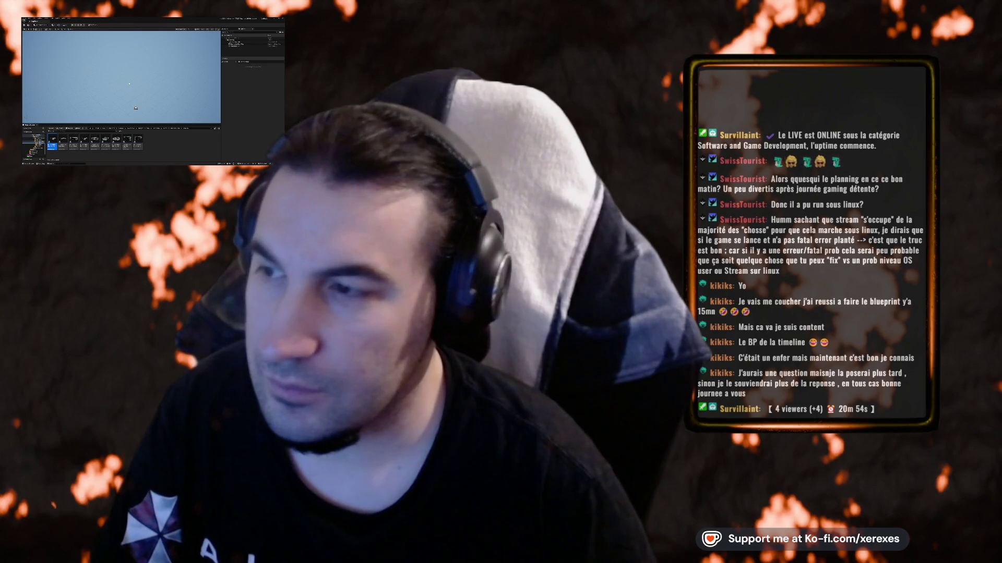
{"action": "double_click", "coordinate": [245, 48]}
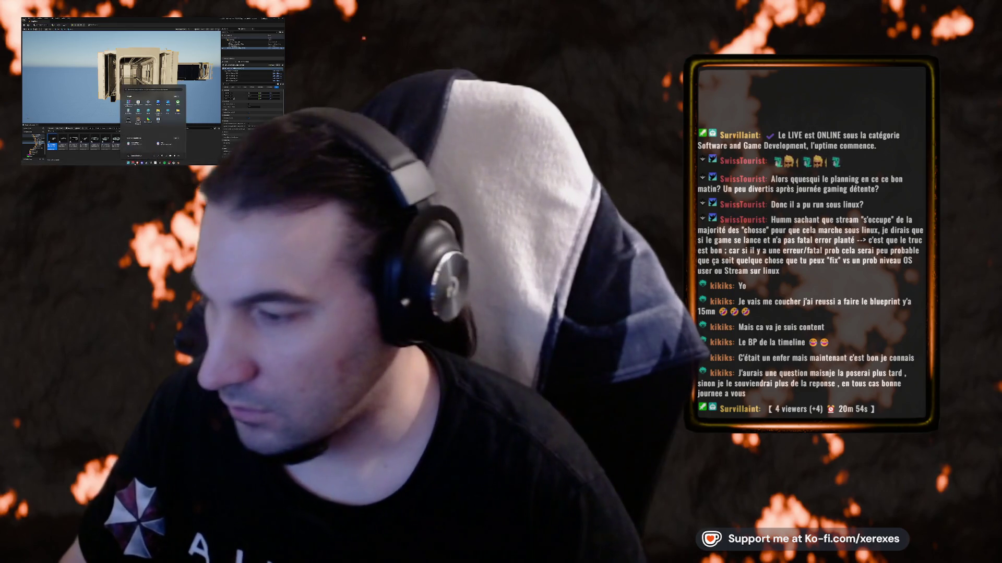
{"action": "left_click_drag", "start_coordinate": [131, 91], "coordinate": [129, 94]}
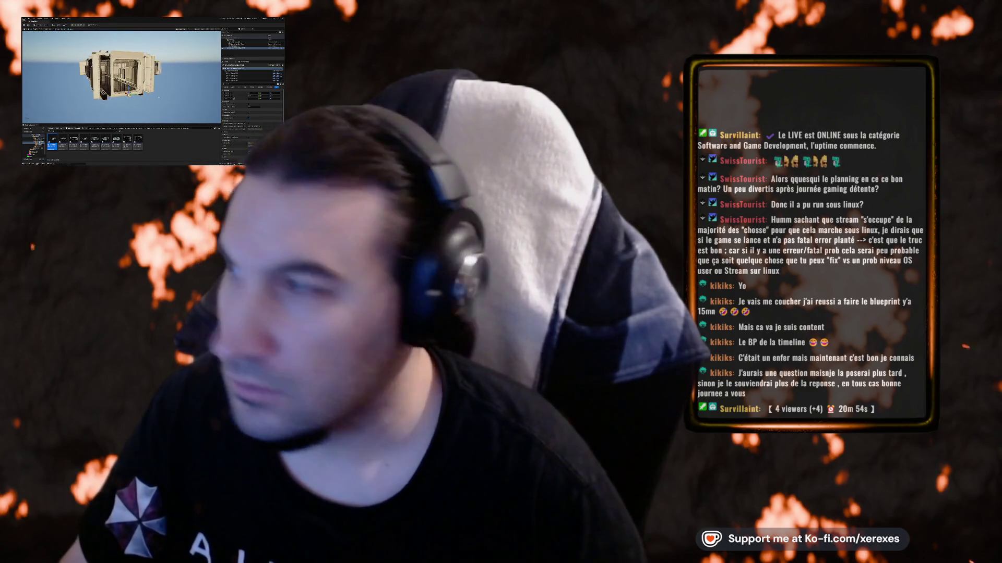
{"action": "left_click", "coordinate": [93, 25]}
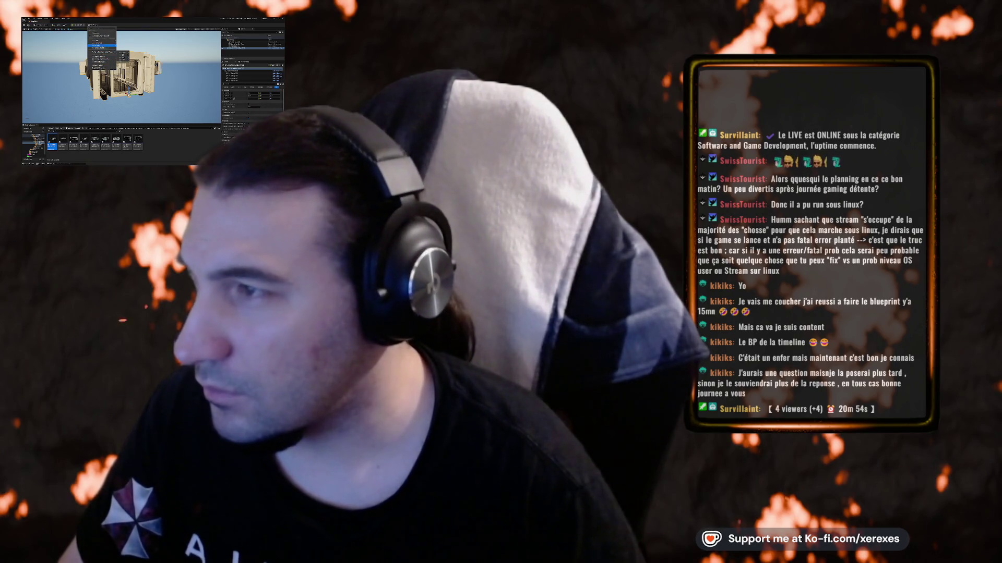
{"action": "left_click", "coordinate": [102, 46]}
{"action": "left_click_drag", "start_coordinate": [125, 89], "coordinate": [135, 92]}
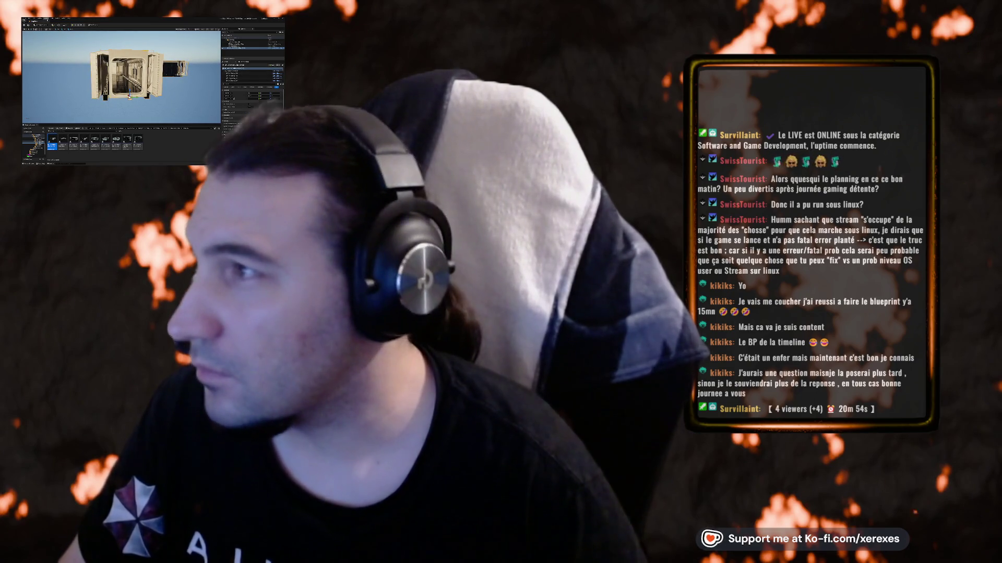
- Open the Merge Actors window from the Tools menu
{"action": "left_click", "coordinate": [46, 19]}
{"action": "mouse_move", "coordinate": [52, 19]}
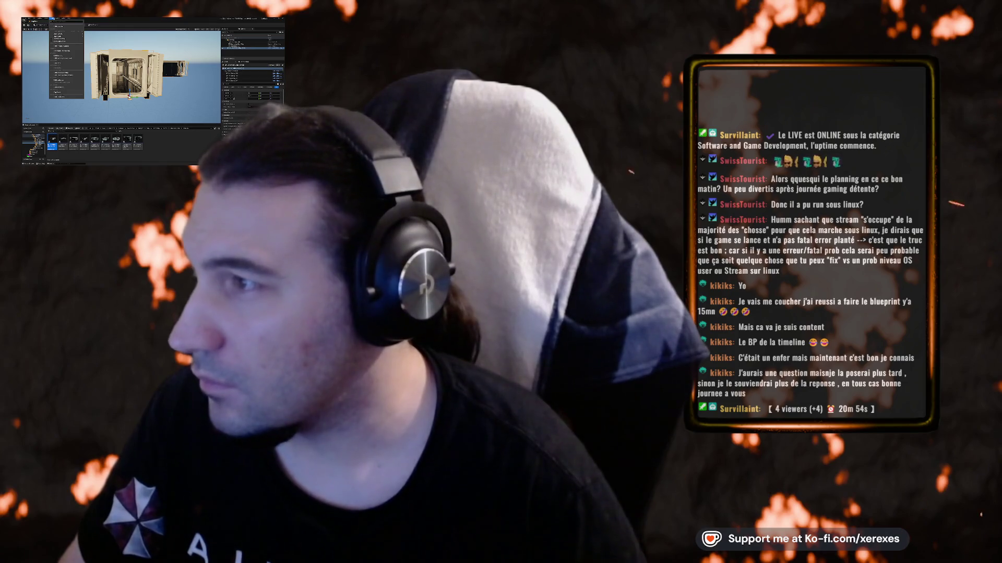
{"action": "left_click", "coordinate": [76, 74]}
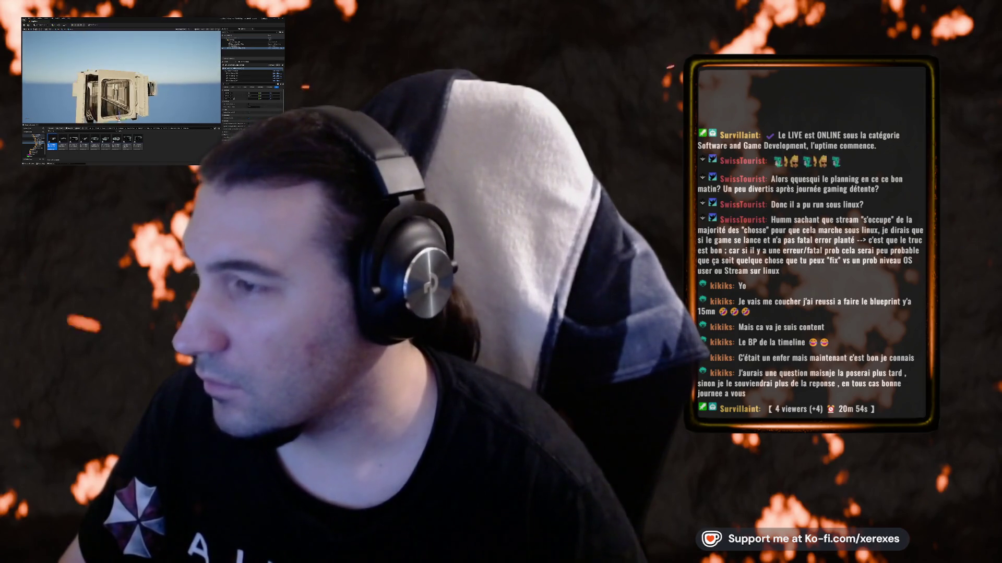
{"action": "left_click", "coordinate": [52, 19]}
{"action": "mouse_move", "coordinate": [46, 20]}
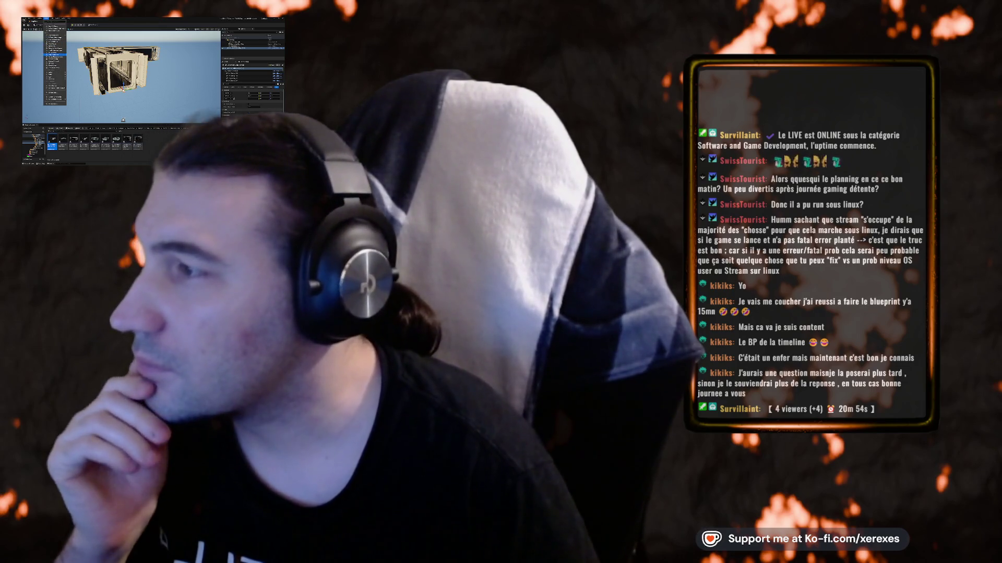
{"action": "left_click", "coordinate": [55, 54]}
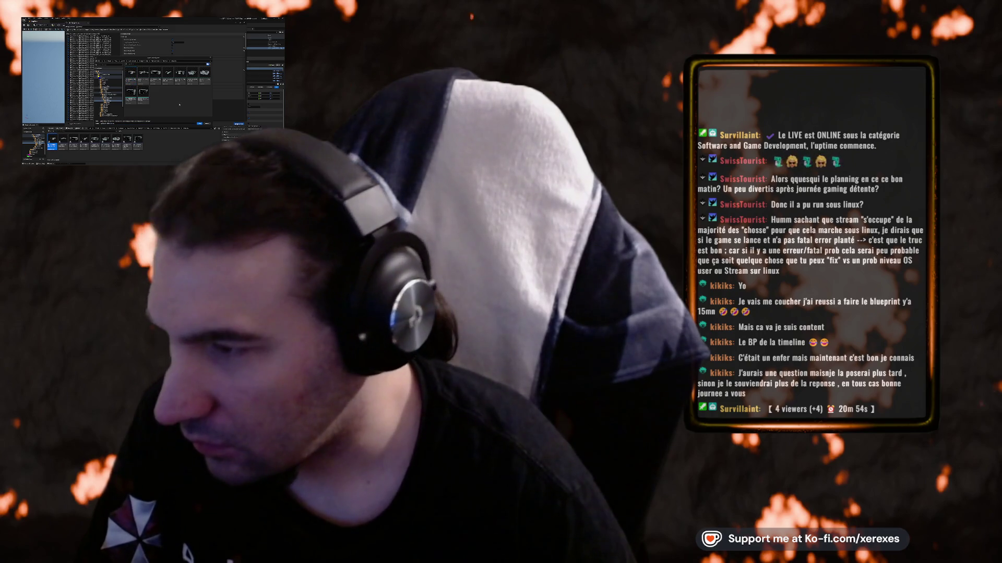
- Confirm the merge and save the merged building as a new static mesh asset
{"action": "left_click", "coordinate": [197, 122]}
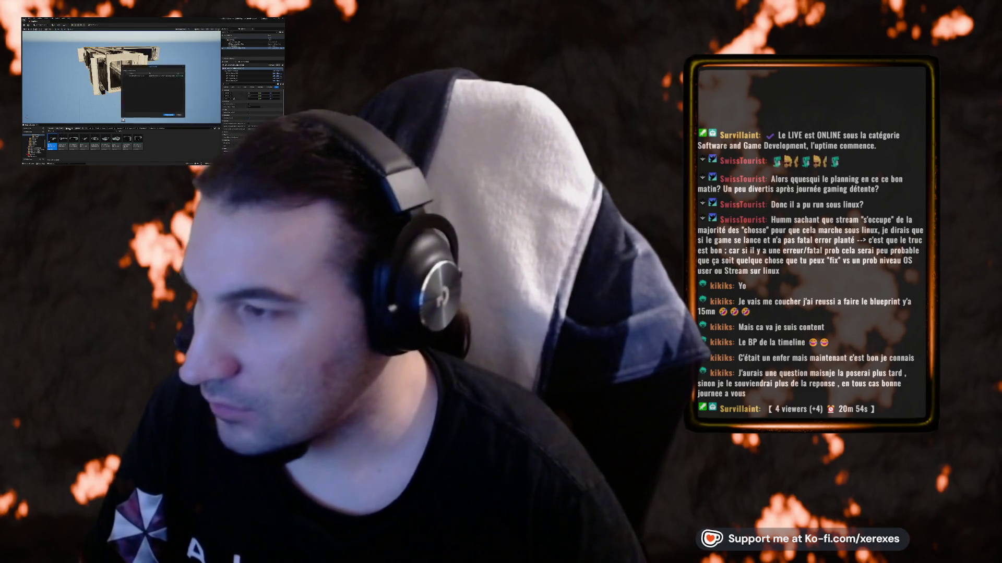
{"action": "left_click", "coordinate": [168, 116]}
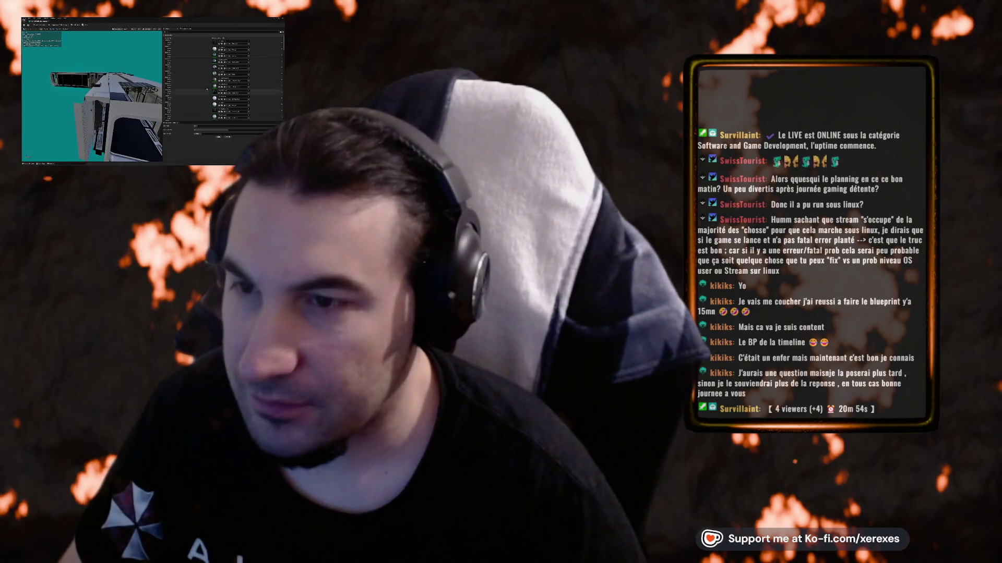
- Expand the mesh Details, scroll through its material slots, and frame the corridor with F
{"action": "left_click", "coordinate": [207, 85]}
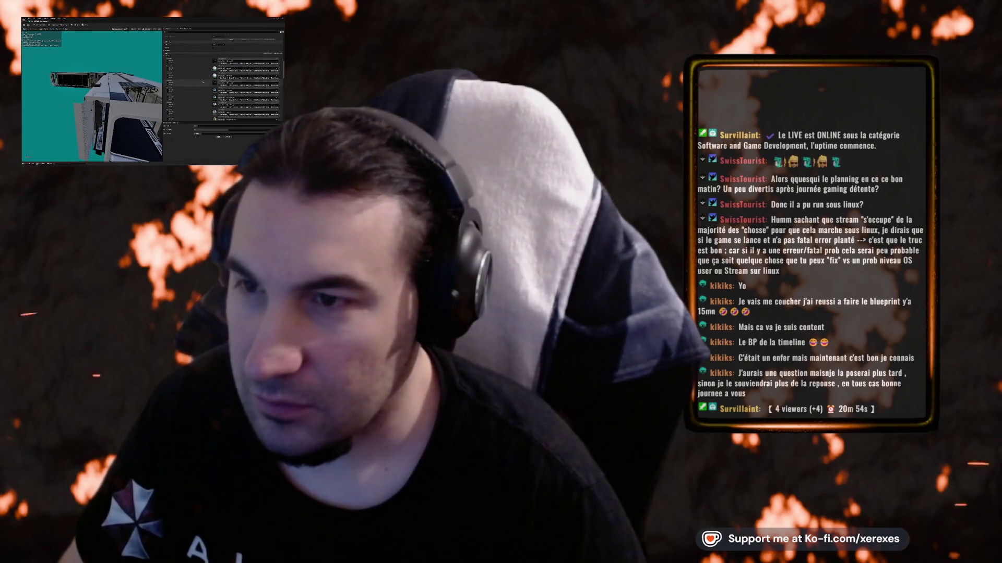
{"action": "scroll", "coordinate": [207, 82], "scroll_direction": "down", "scroll_amount": 5}
{"action": "scroll", "coordinate": [209, 83], "scroll_direction": "down", "scroll_amount": 5}
{"action": "key", "text": "f"}
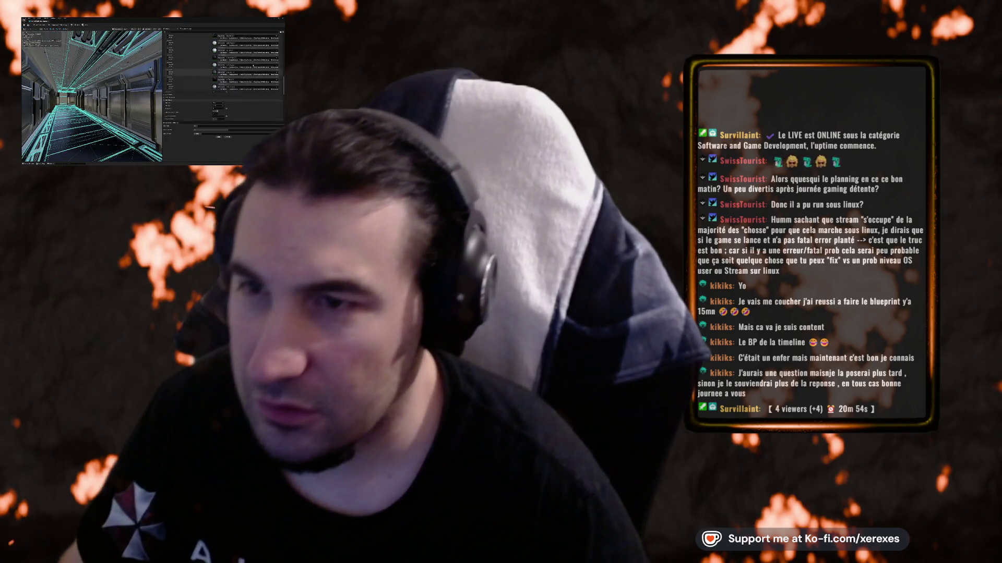
{"action": "scroll", "coordinate": [253, 67], "scroll_direction": "down", "scroll_amount": 3}
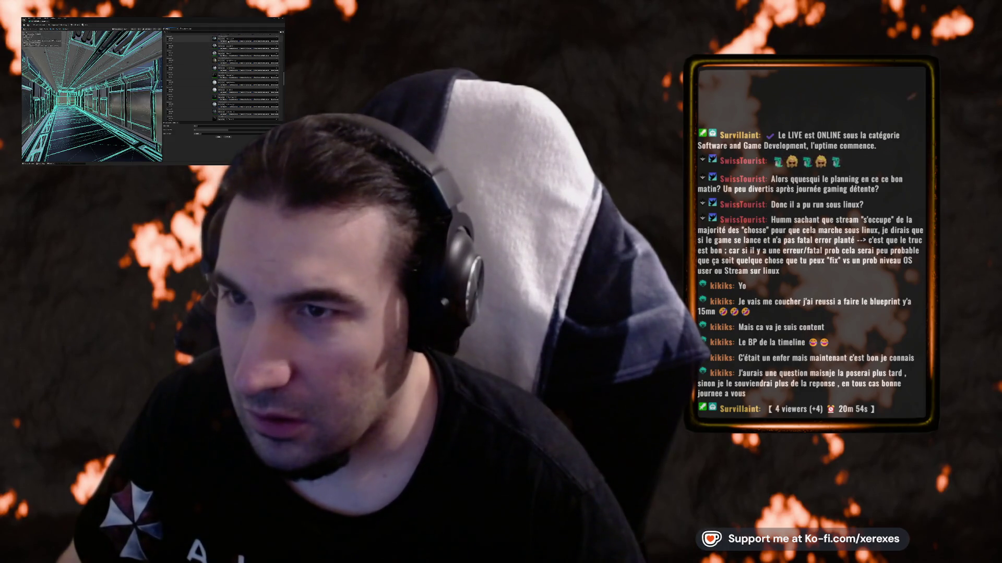
{"action": "scroll", "coordinate": [248, 78], "scroll_direction": "up", "scroll_amount": 2}
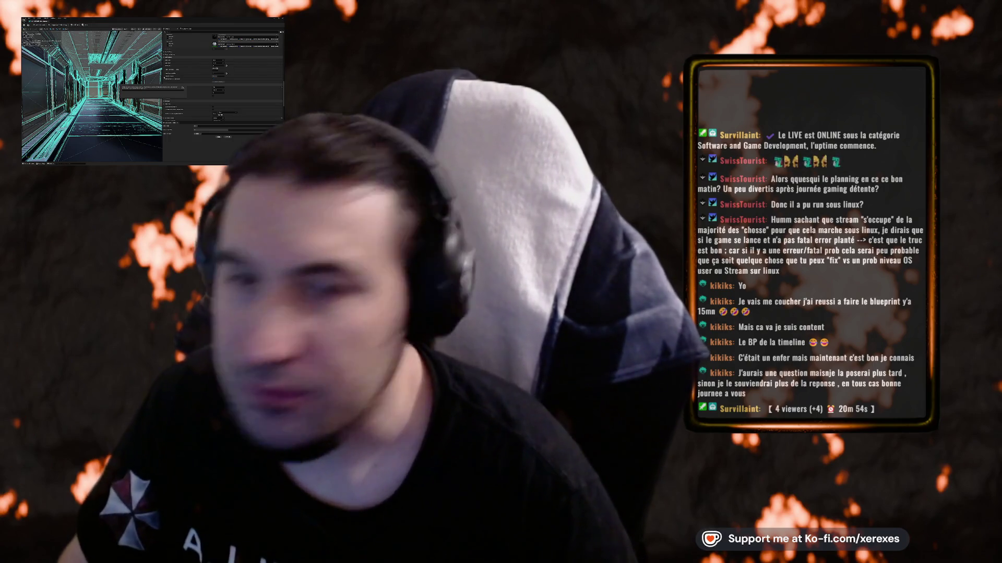
{"action": "key", "text": "super"}
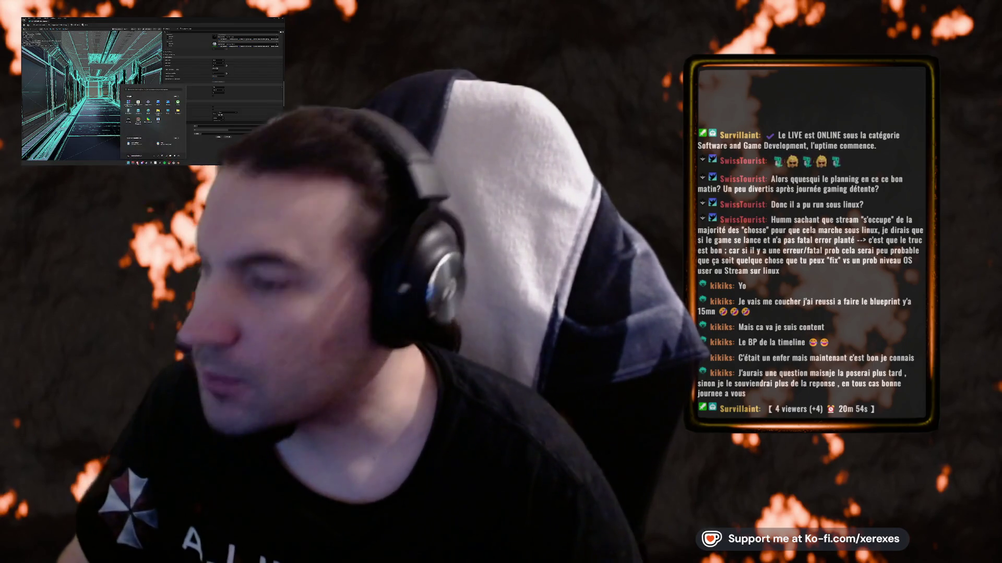
- Step away to the Start menu and a text document while the four-LOD rebuild runs
{"action": "key", "text": "Escape"}
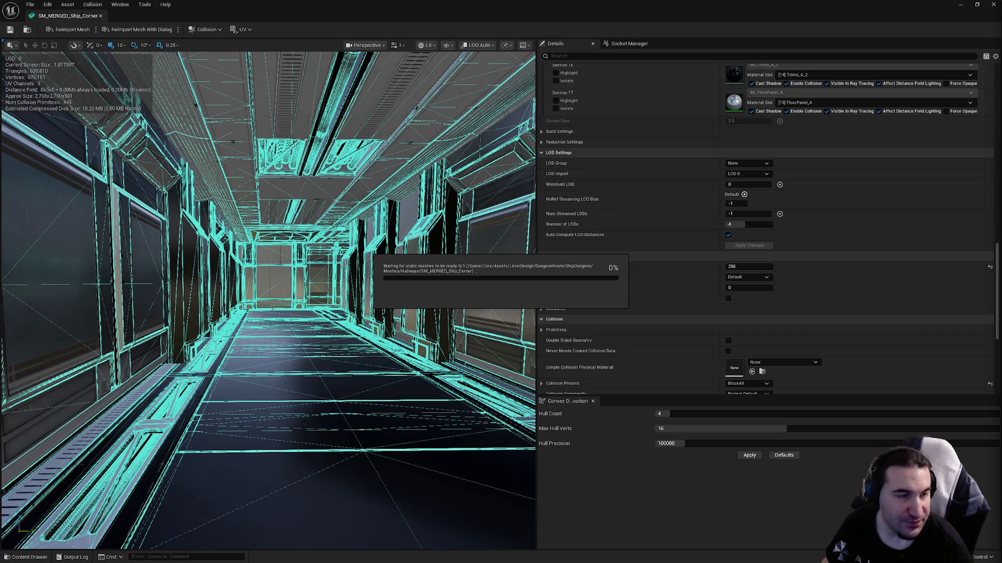
{"action": "key", "text": "super"}
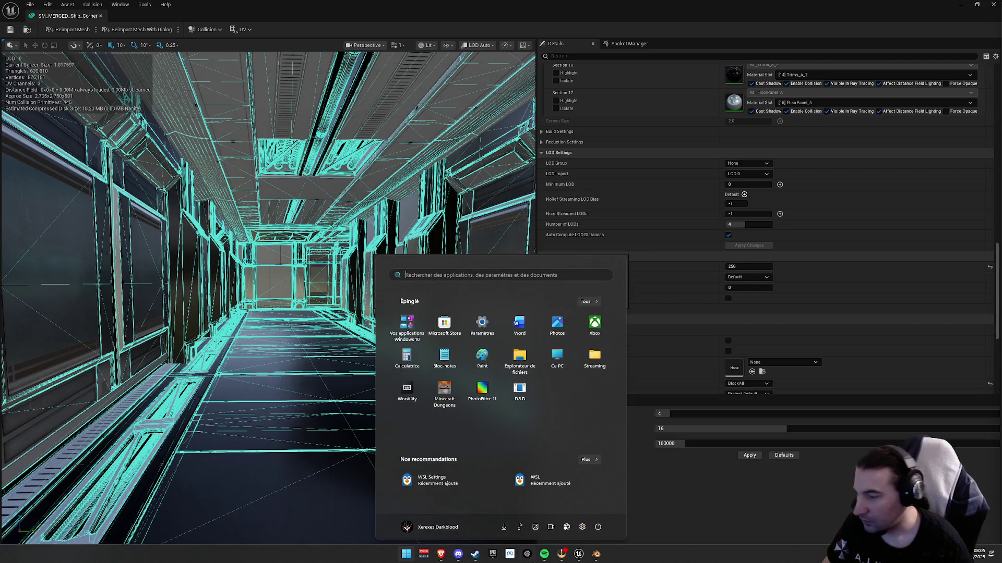
{"action": "left_click", "coordinate": [446, 559]}
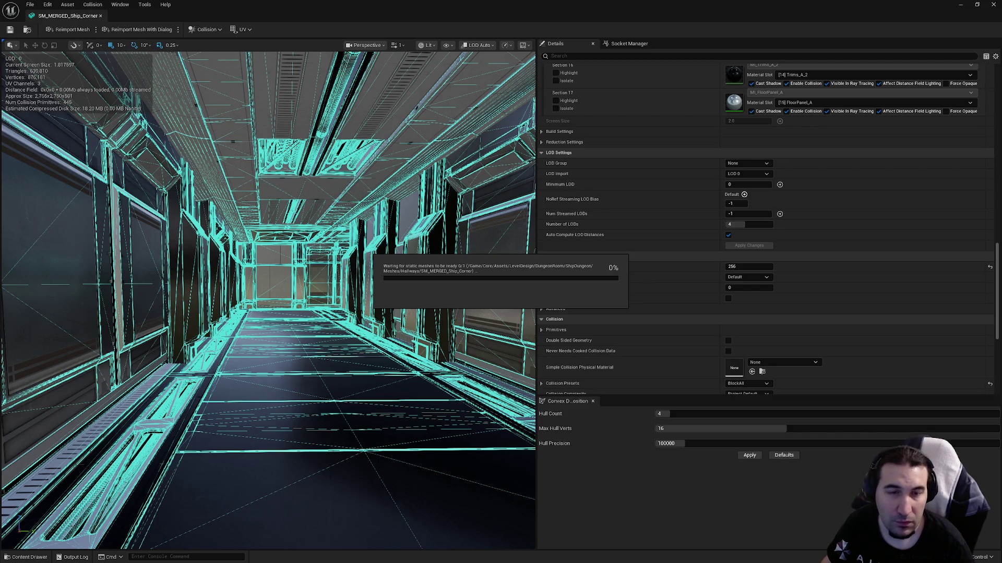
{"action": "key", "text": "alt+Tab"}
{"action": "key", "text": "alt+Tab"}
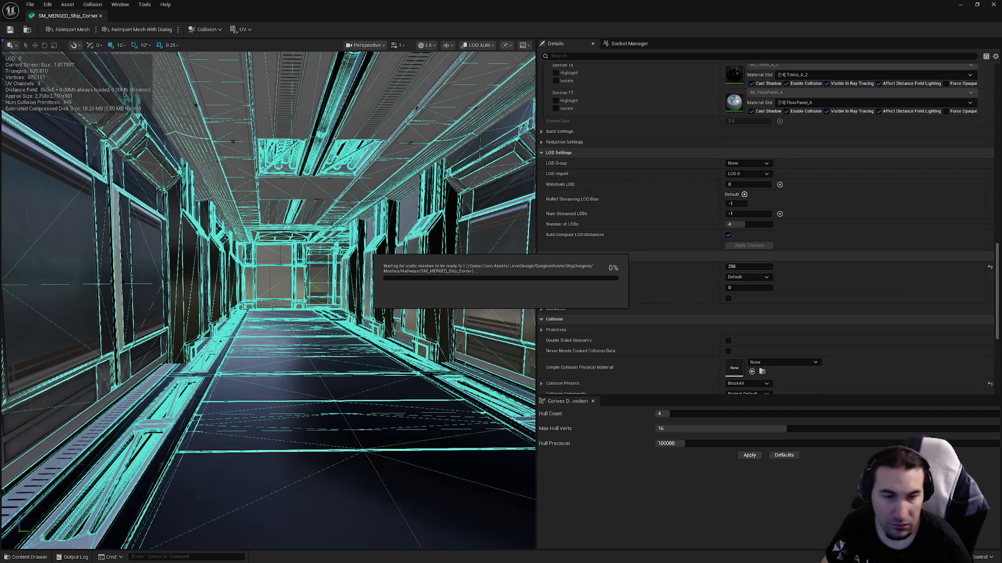
{"action": "key", "text": "super"}
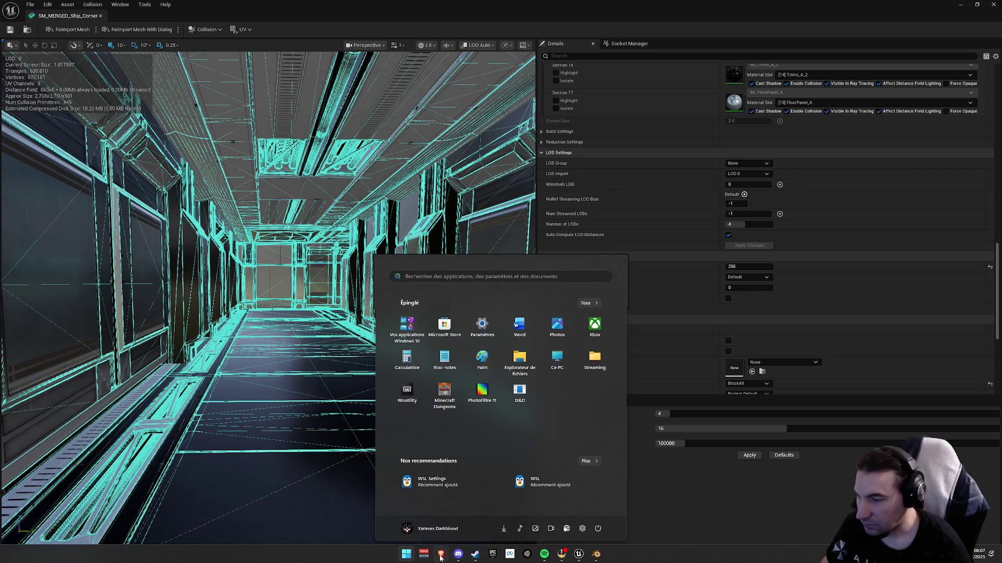
{"action": "key", "text": "super"}
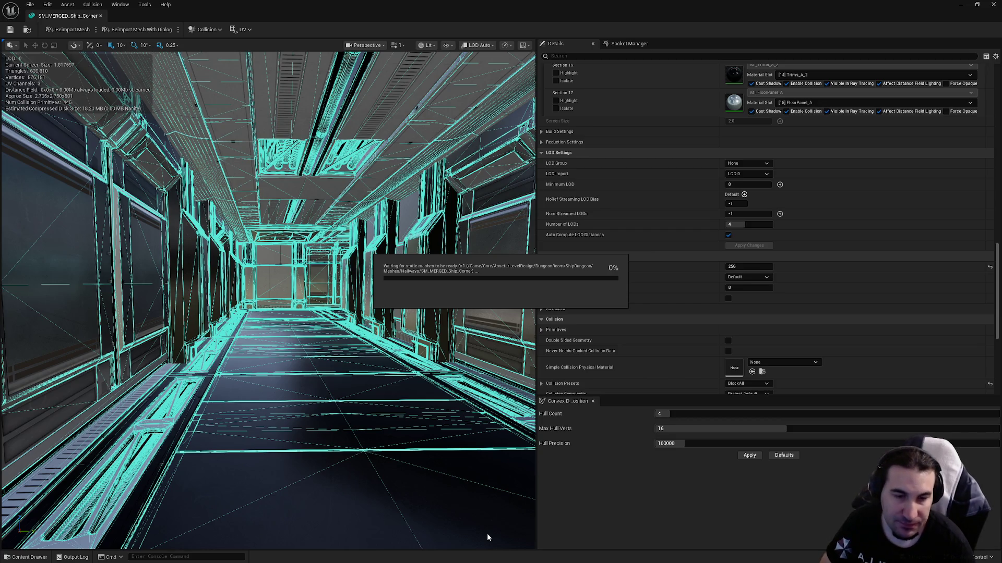
- Dismiss a Blender prompt and return to Unreal while the LargeProp rebuild finishes
{"action": "key", "text": "super"}
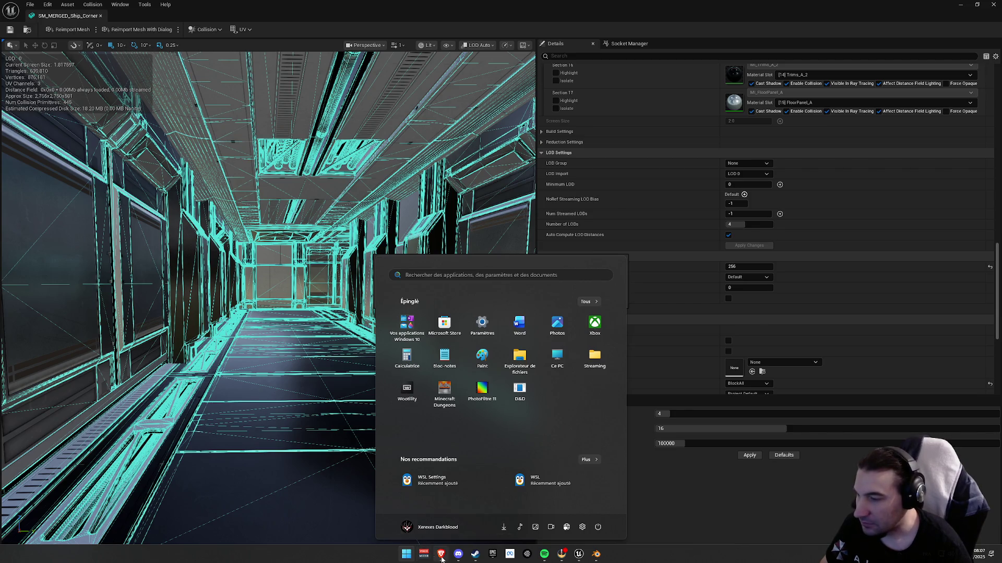
{"action": "key", "text": "super"}
{"action": "key", "text": "super"}
{"action": "left_click", "coordinate": [596, 557]}
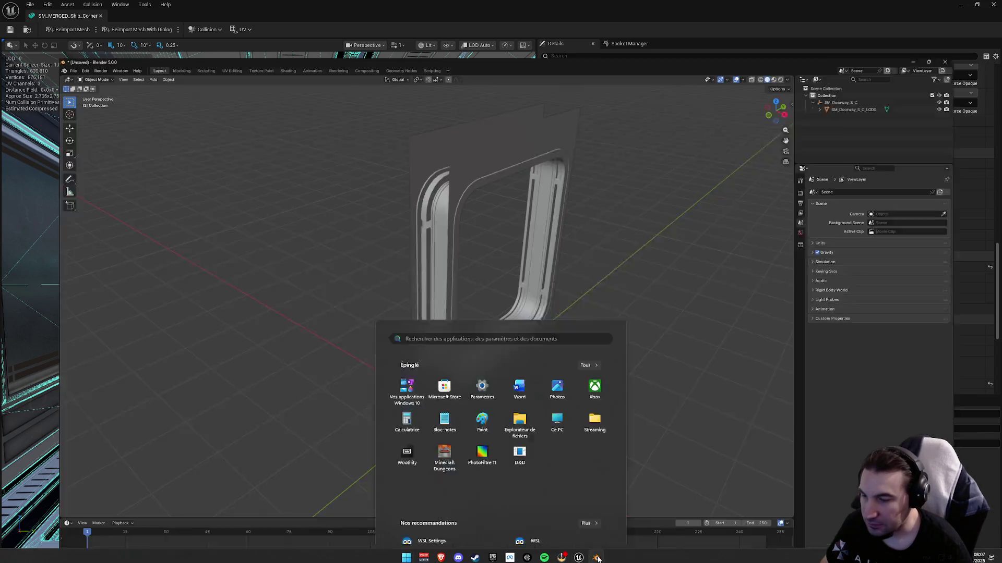
{"action": "left_click", "coordinate": [506, 301]}
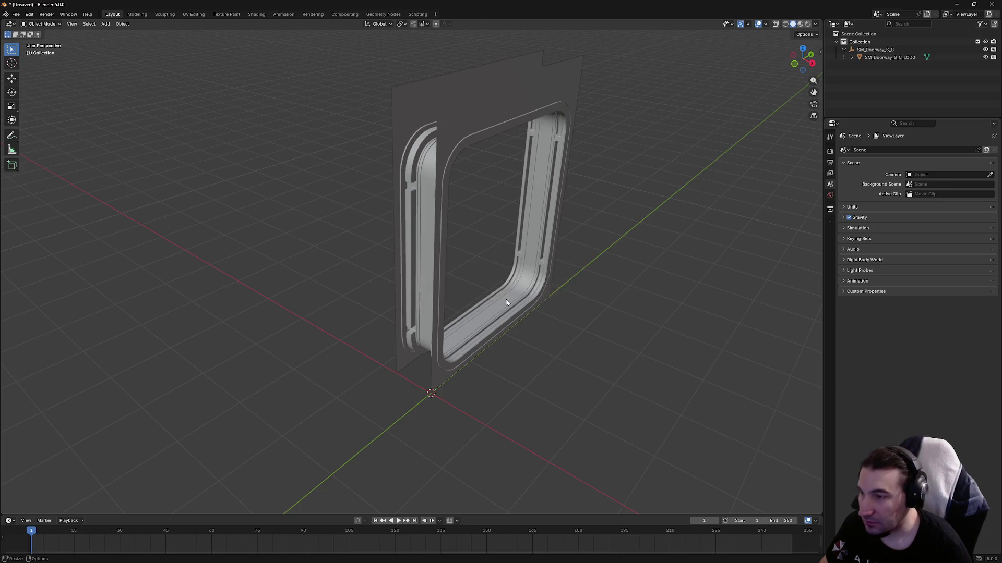
{"action": "key", "text": "super"}
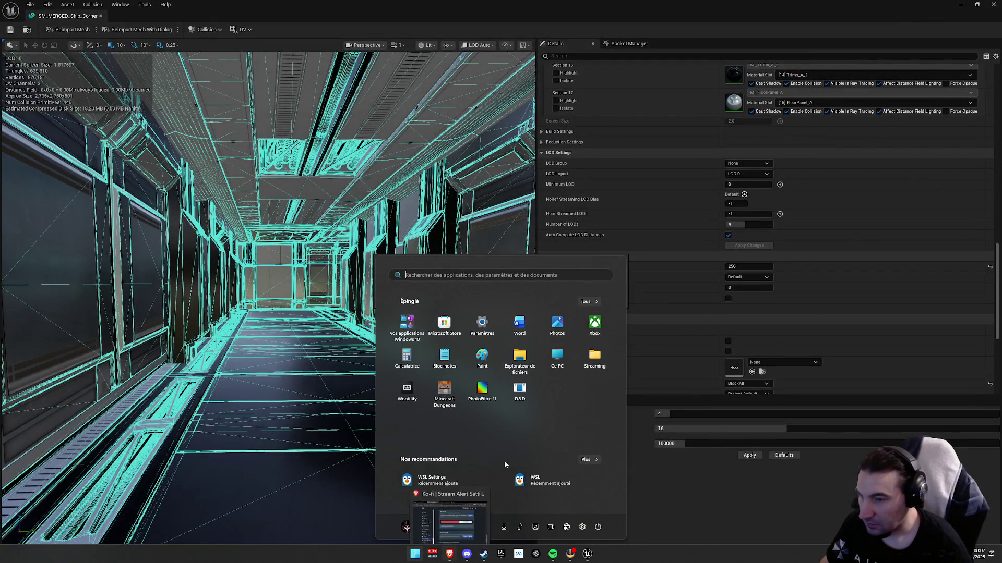
{"action": "left_click", "coordinate": [389, 167]}
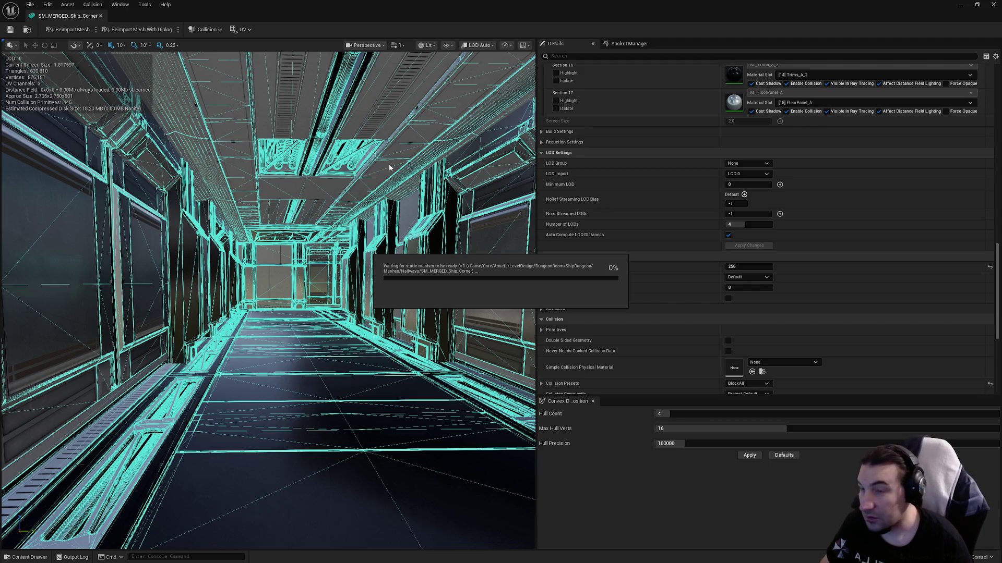
{"action": "key", "text": "super"}
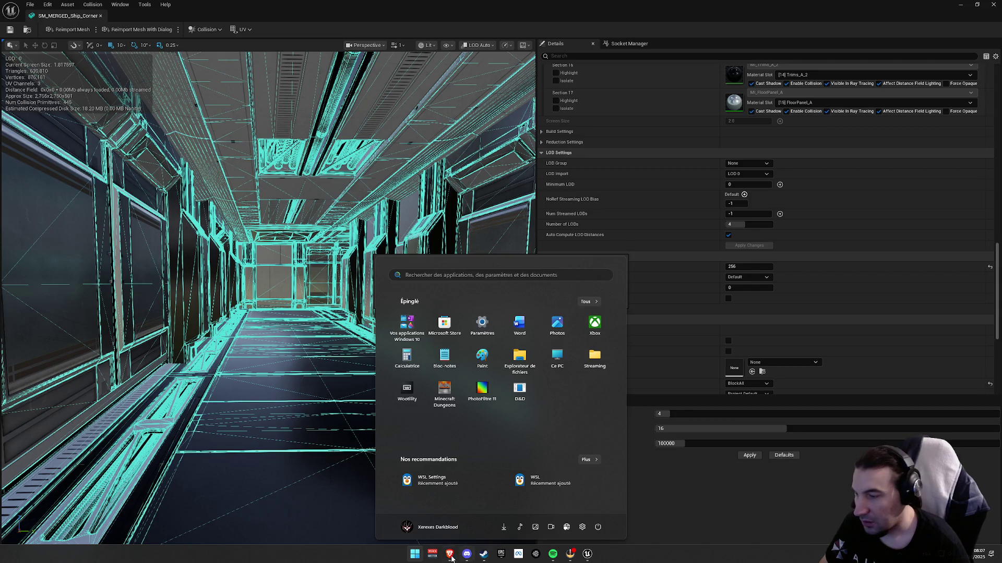
{"action": "key", "text": "super"}
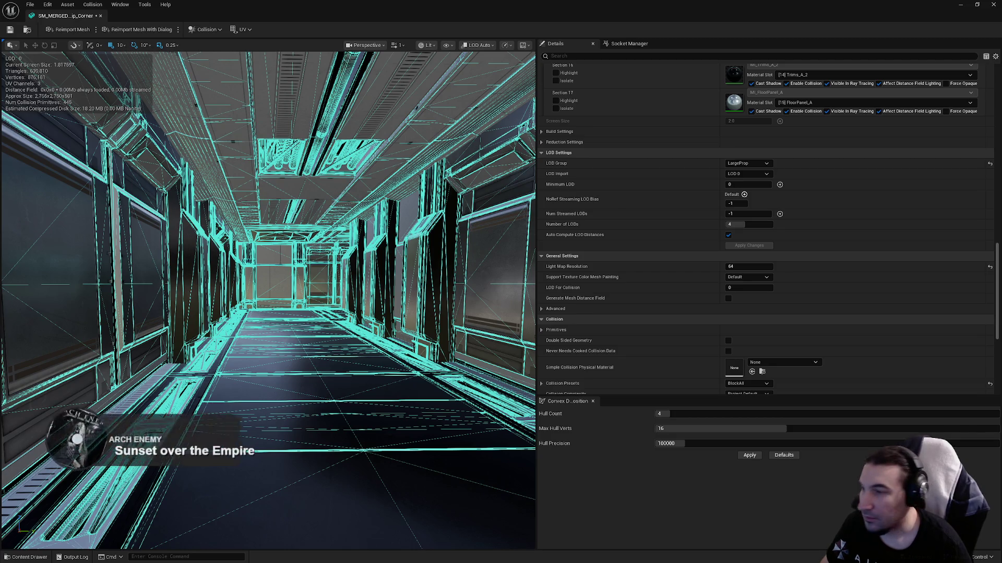
- Show Simple Collision and hide Complex Collision in the corridor preview
{"action": "left_click_drag", "start_coordinate": [266, 292], "coordinate": [292, 292]}
{"action": "scroll", "coordinate": [762, 259], "scroll_direction": "down", "scroll_amount": 5}
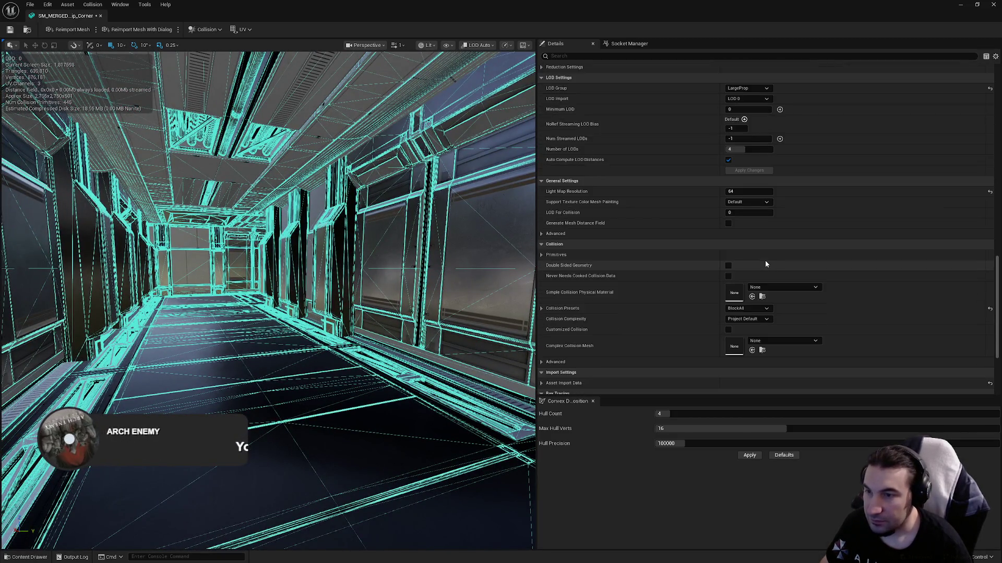
{"action": "scroll", "coordinate": [425, 263], "scroll_direction": "down", "scroll_amount": 10}
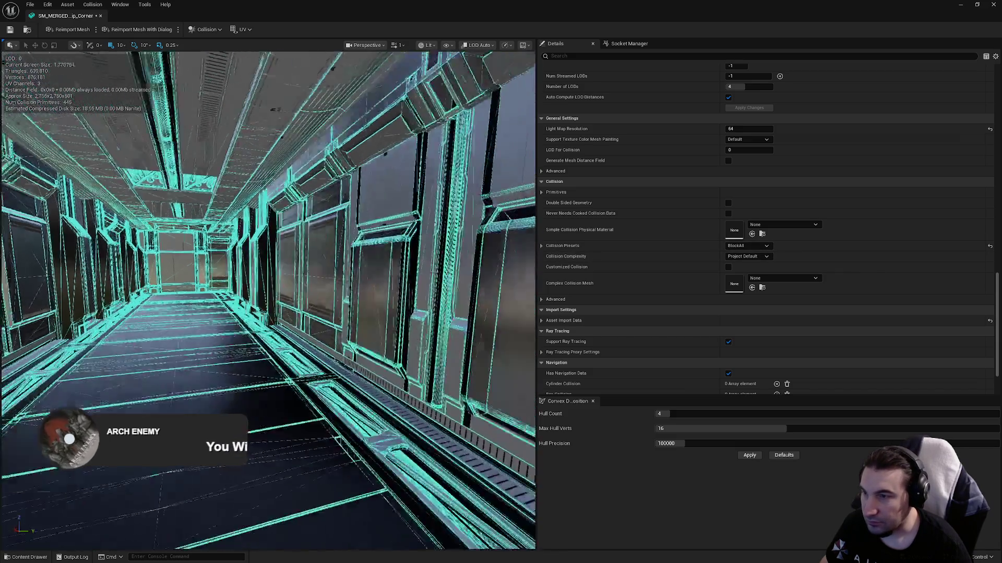
{"action": "scroll", "coordinate": [346, 225], "scroll_direction": "up", "scroll_amount": 10}
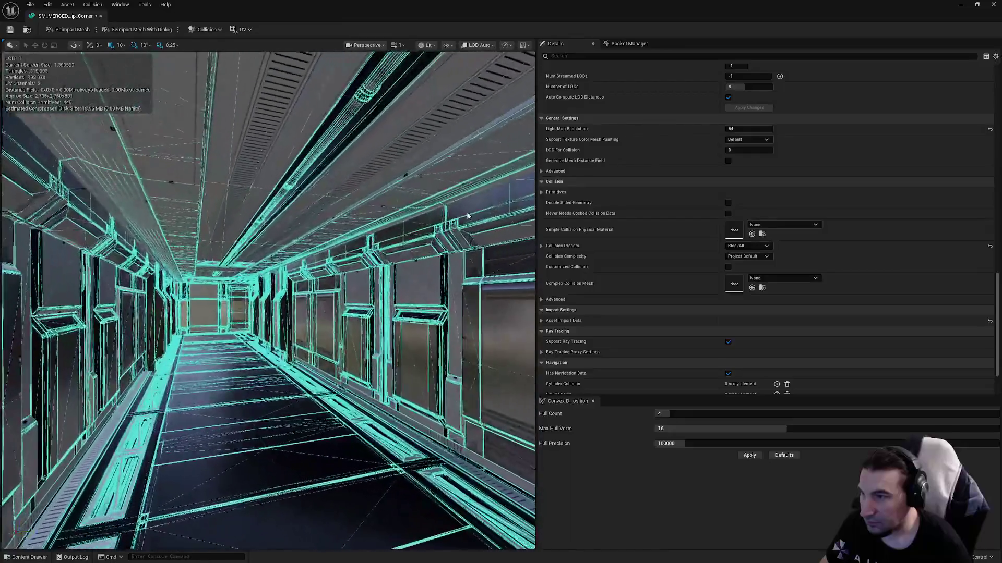
{"action": "mouse_move", "coordinate": [346, 225]}
{"action": "left_mouse_down"}
{"action": "mouse_move", "coordinate": [292, 225]}
{"action": "mouse_move", "coordinate": [386, 226]}
{"action": "left_mouse_up"}
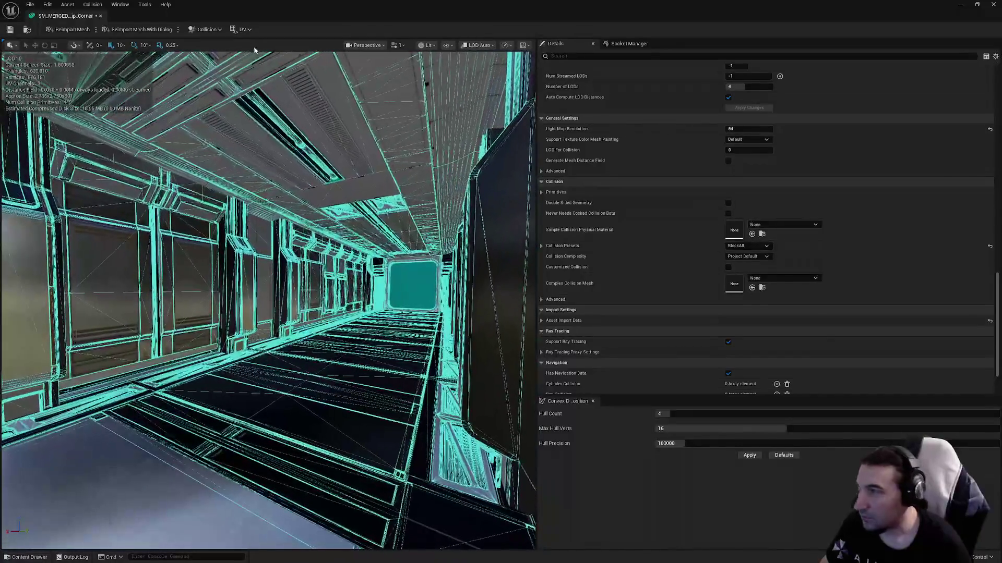
{"action": "left_click", "coordinate": [448, 46]}
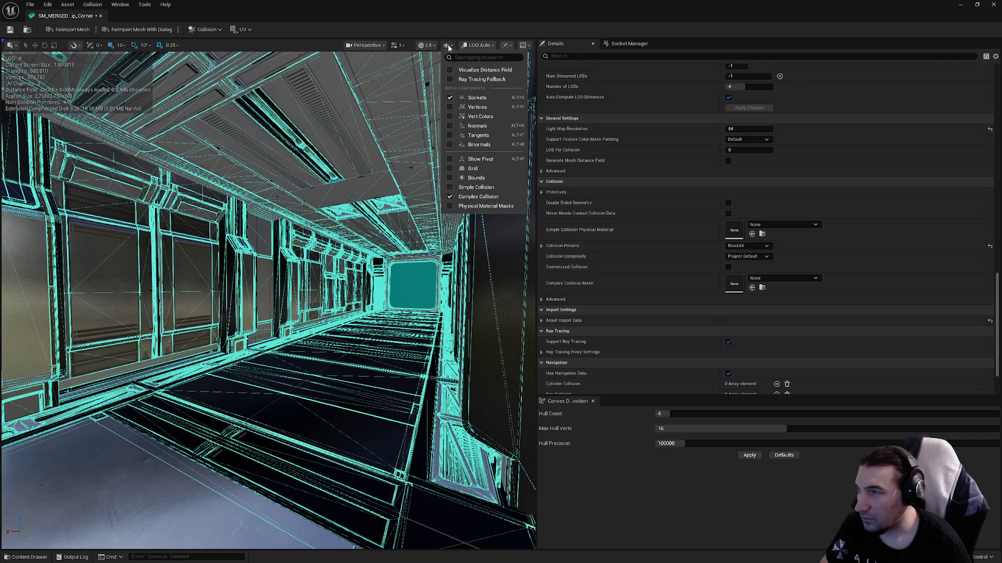
{"action": "left_click", "coordinate": [449, 187]}
{"action": "left_click_drag", "start_coordinate": [396, 209], "coordinate": [366, 208]}
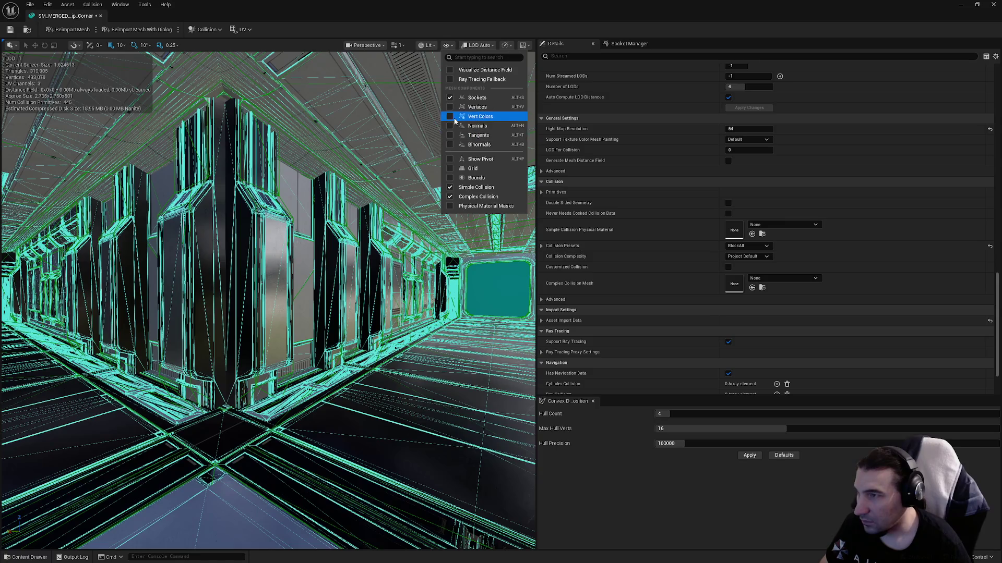
{"action": "left_click", "coordinate": [456, 201]}
{"action": "mouse_move", "coordinate": [456, 219]}
{"action": "left_mouse_down"}
{"action": "mouse_move", "coordinate": [491, 219]}
{"action": "mouse_move", "coordinate": [490, 177]}
{"action": "mouse_move", "coordinate": [459, 172]}
{"action": "mouse_move", "coordinate": [449, 183]}
{"action": "mouse_move", "coordinate": [443, 173]}
{"action": "mouse_move", "coordinate": [459, 172]}
{"action": "mouse_move", "coordinate": [448, 167]}
{"action": "left_mouse_up"}
- Inspect the collision near the teal door, review collision complexity, and restore the editor window size
{"action": "mouse_move", "coordinate": [327, 337]}
{"action": "left_mouse_down"}
{"action": "mouse_move", "coordinate": [328, 324]}
{"action": "mouse_move", "coordinate": [327, 337]}
{"action": "left_mouse_up"}
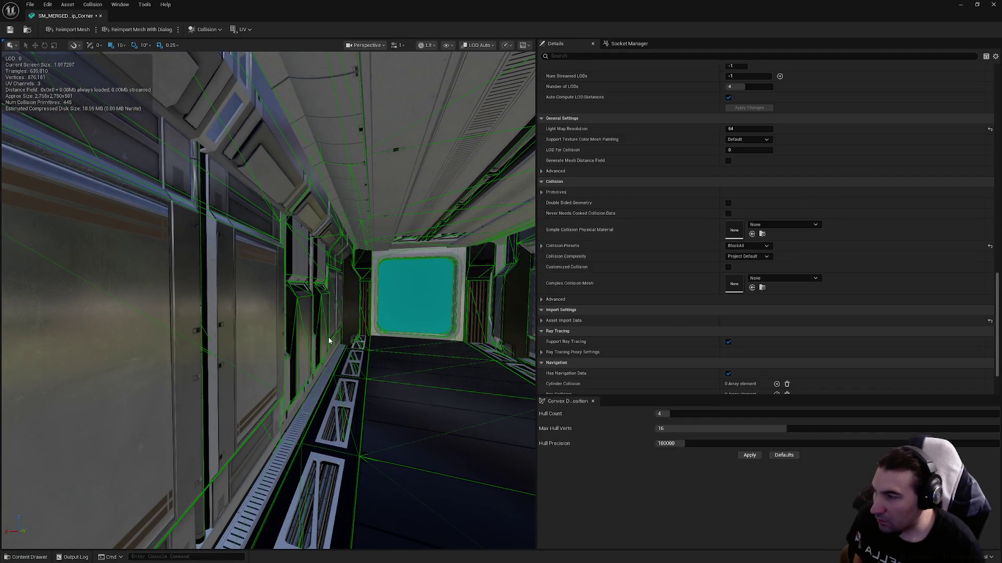
{"action": "scroll", "coordinate": [766, 238], "scroll_direction": "down", "scroll_amount": 3}
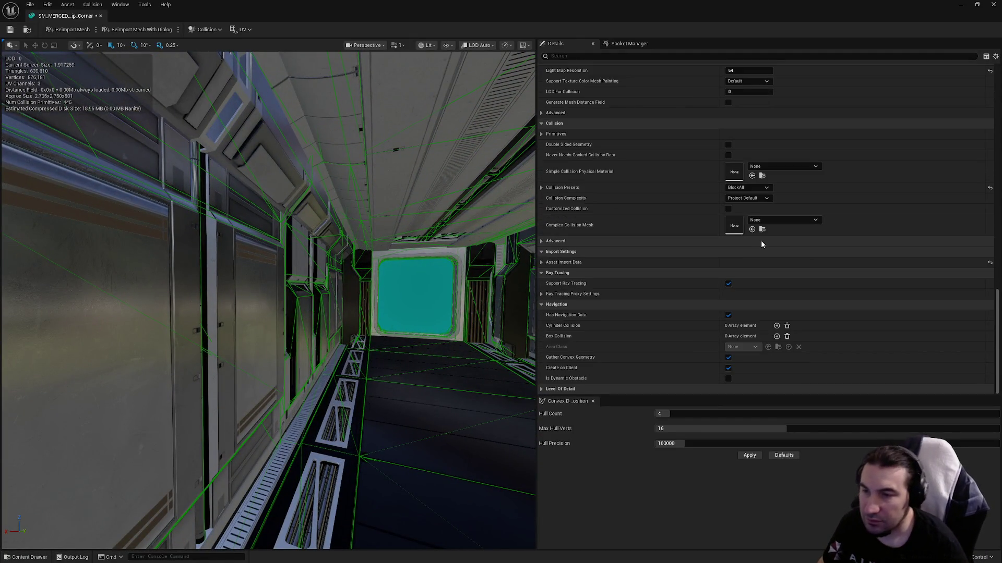
{"action": "left_click_drag", "start_coordinate": [432, 287], "coordinate": [432, 250]}
{"action": "left_click", "coordinate": [730, 202]}
{"action": "scroll", "coordinate": [771, 275], "scroll_direction": "up", "scroll_amount": 9}
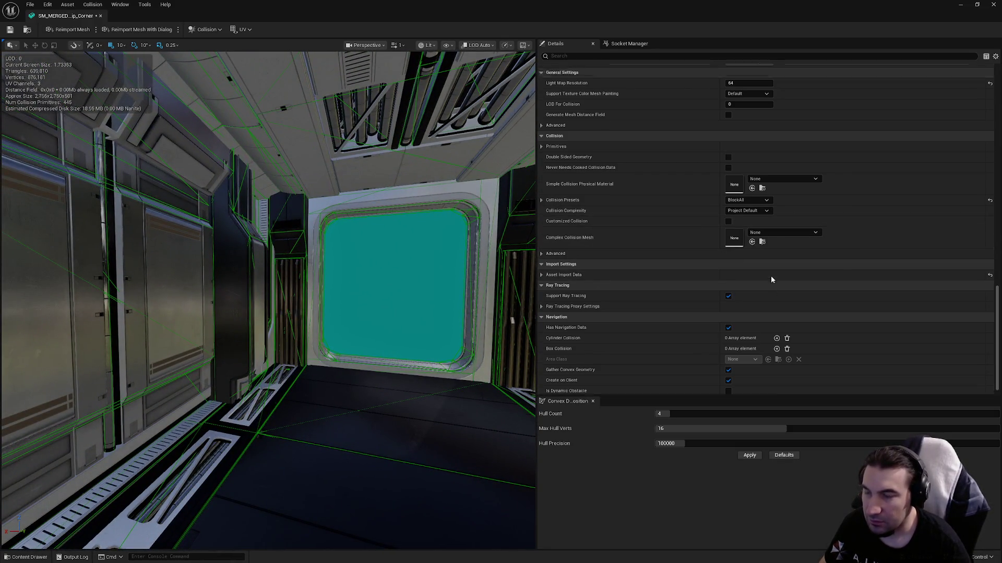
{"action": "scroll", "coordinate": [772, 282], "scroll_direction": "up", "scroll_amount": 20}
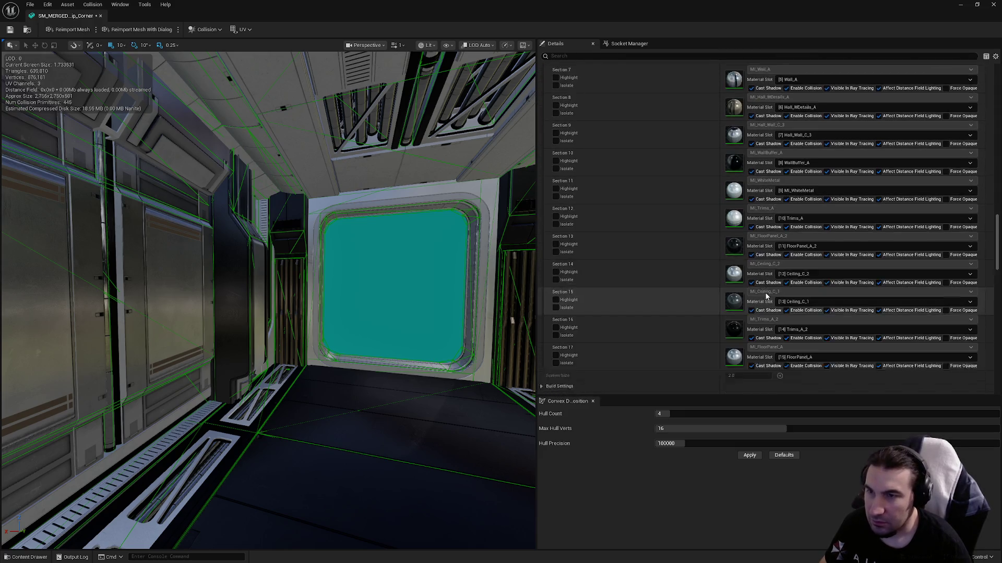
{"action": "scroll", "coordinate": [765, 321], "scroll_direction": "up", "scroll_amount": 10}
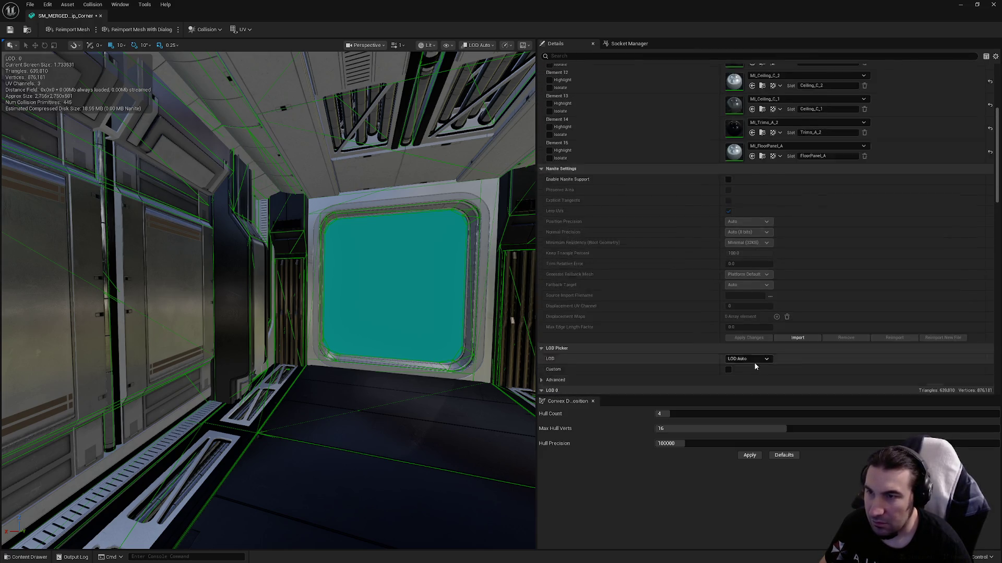
{"action": "scroll", "coordinate": [866, 282], "scroll_direction": "down", "scroll_amount": 13}
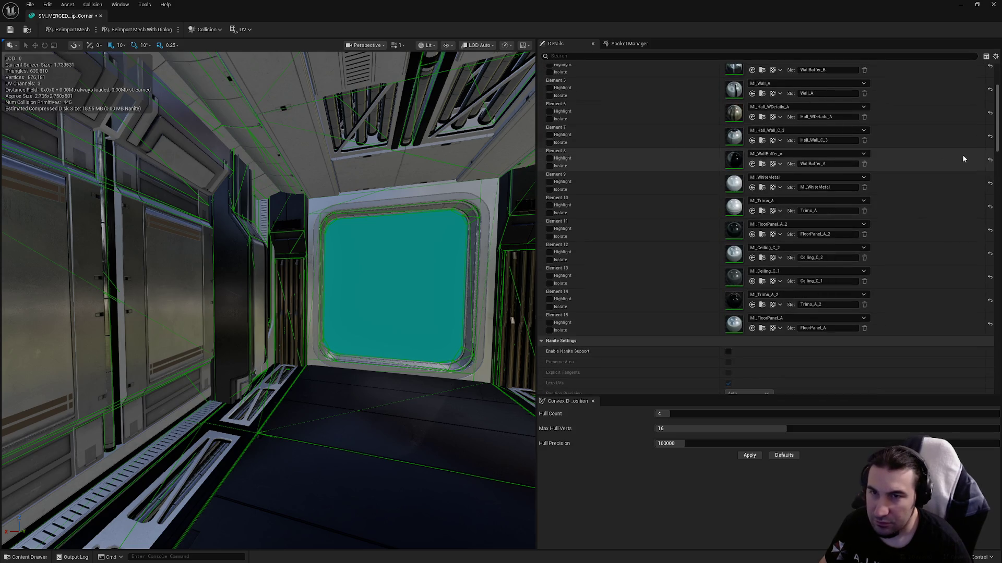
{"action": "scroll", "coordinate": [998, 198], "scroll_direction": "down", "scroll_amount": 20}
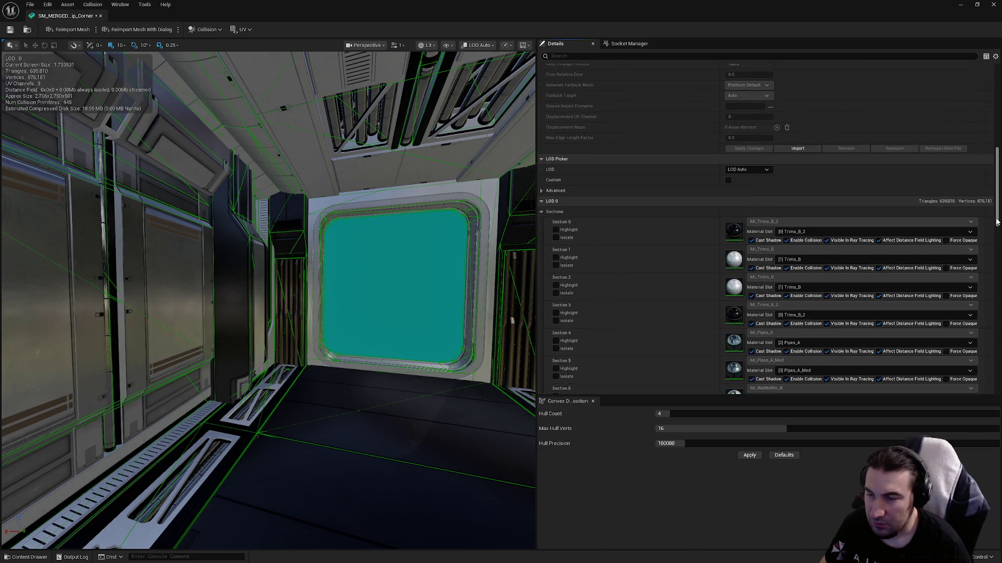
{"action": "left_click_drag", "start_coordinate": [990, 273], "coordinate": [991, 314]}
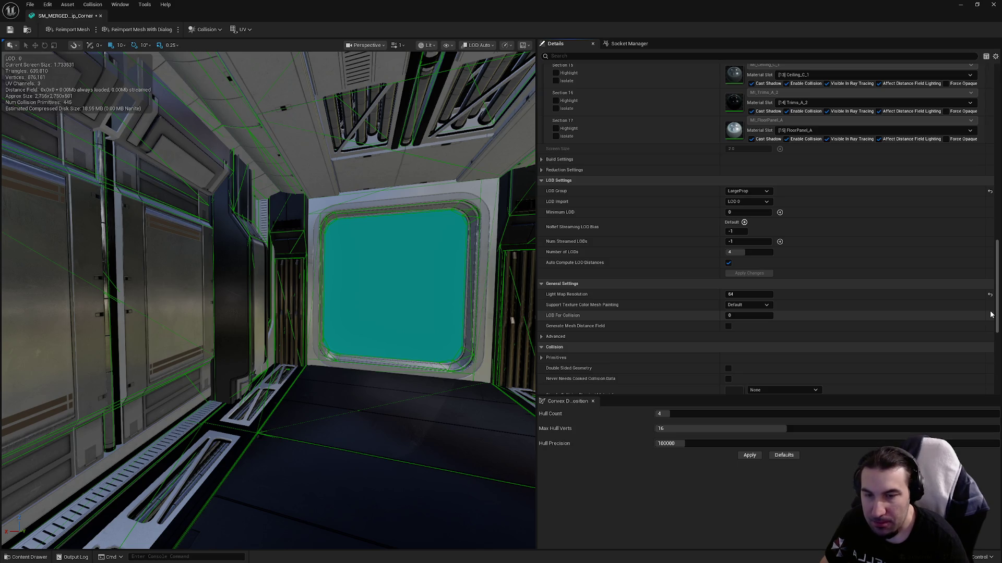
{"action": "key", "text": "super"}
{"action": "key", "text": "super+Down"}
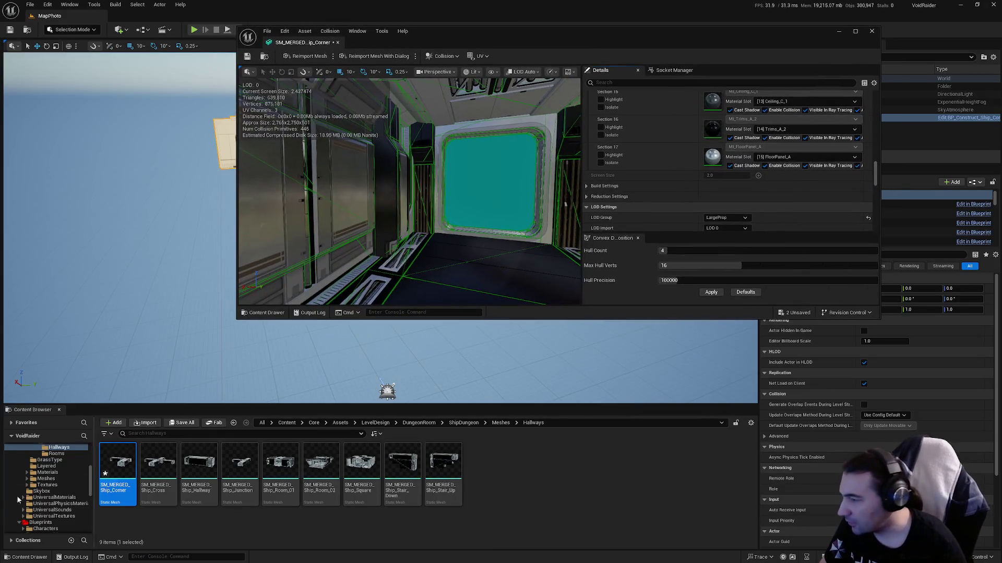
- Save the corridor mesh and browse Blueprints > Characters > Players > Master
{"action": "left_click", "coordinate": [181, 423]}
{"action": "left_click", "coordinate": [563, 374]}
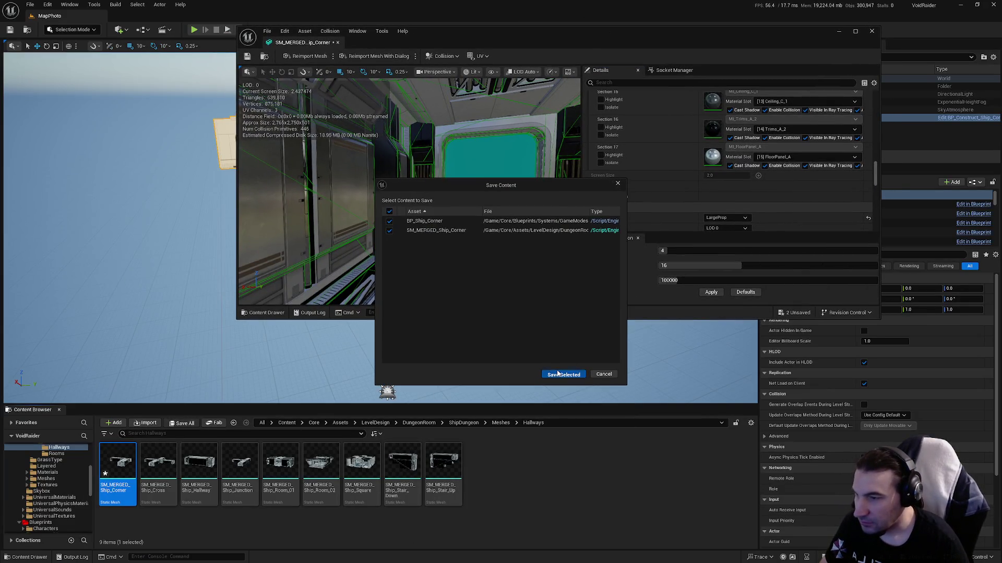
{"action": "scroll", "coordinate": [47, 485], "scroll_direction": "up", "scroll_amount": 5}
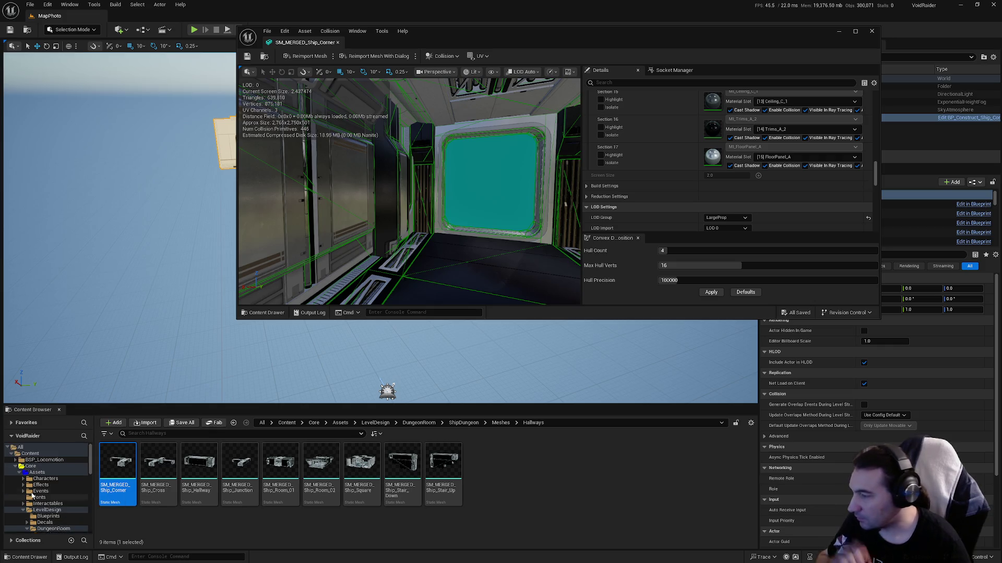
{"action": "left_click", "coordinate": [21, 473], "text": "ctrl"}
{"action": "left_click", "coordinate": [19, 478]}
{"action": "left_click", "coordinate": [42, 478]}
{"action": "left_click", "coordinate": [121, 484]}
{"action": "double_click", "coordinate": [122, 485]}
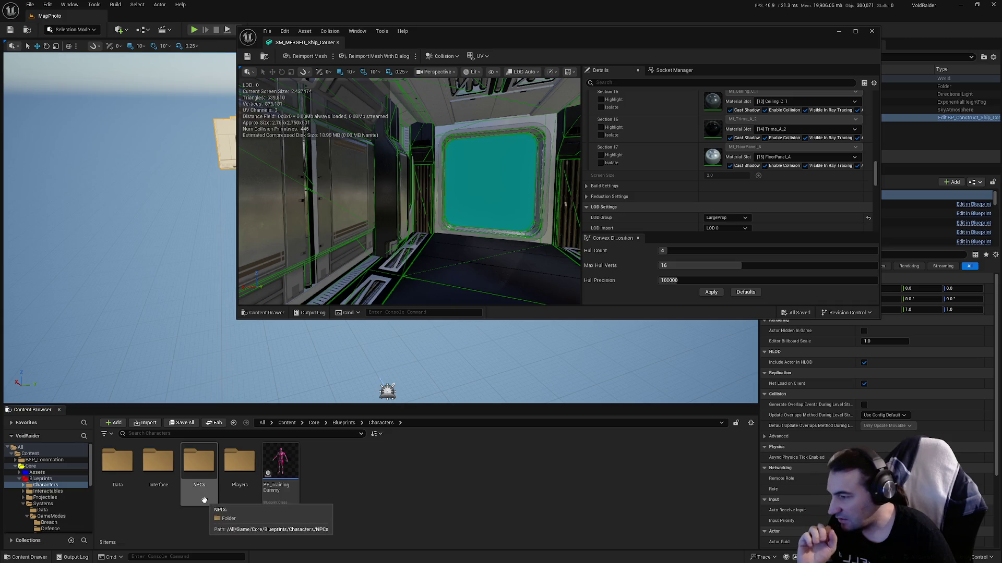
{"action": "double_click", "coordinate": [247, 487]}
{"action": "double_click", "coordinate": [118, 461]}
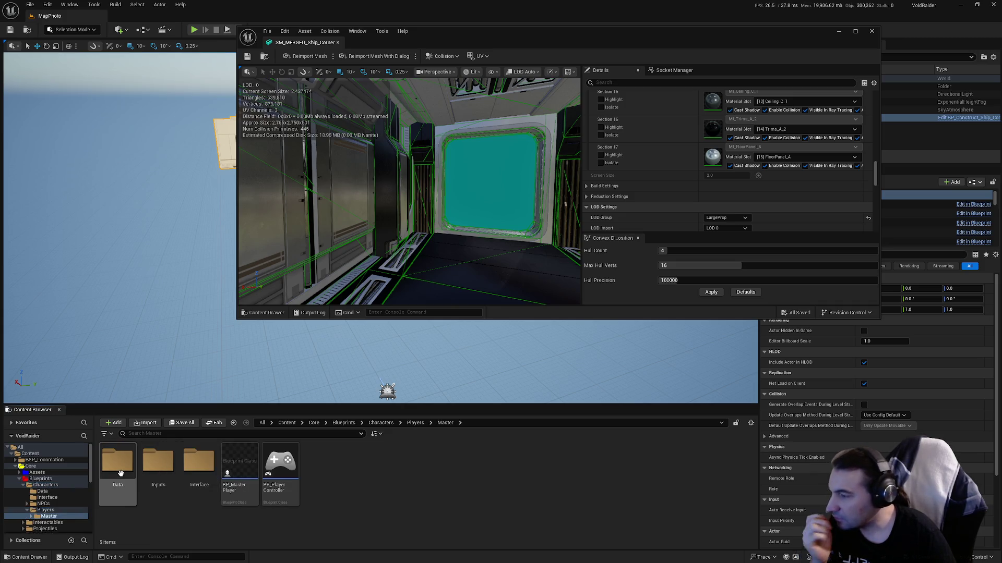
{"action": "mouse_move", "coordinate": [245, 475]}
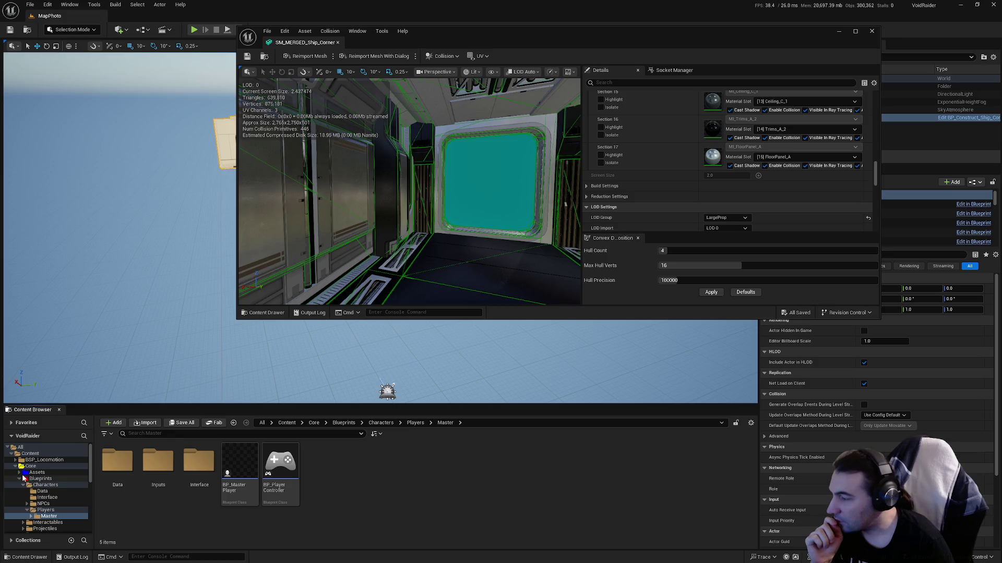
- Open ABP_FirstPersonBody_Rogue_M from Assets > Characters > Factions > VoidRaider > PlayerRogue > Animations > FirstPerson > Men
{"action": "left_click", "coordinate": [24, 479], "text": "ctrl"}
{"action": "left_click", "coordinate": [37, 472]}
{"action": "double_click", "coordinate": [117, 460]}
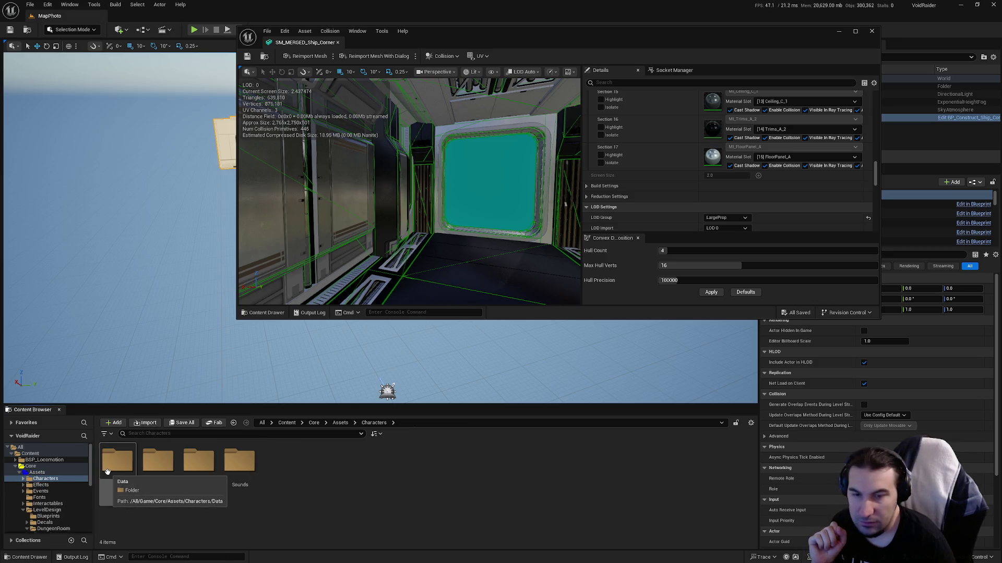
{"action": "left_click", "coordinate": [163, 476]}
{"action": "double_click", "coordinate": [163, 476]}
{"action": "double_click", "coordinate": [211, 483]}
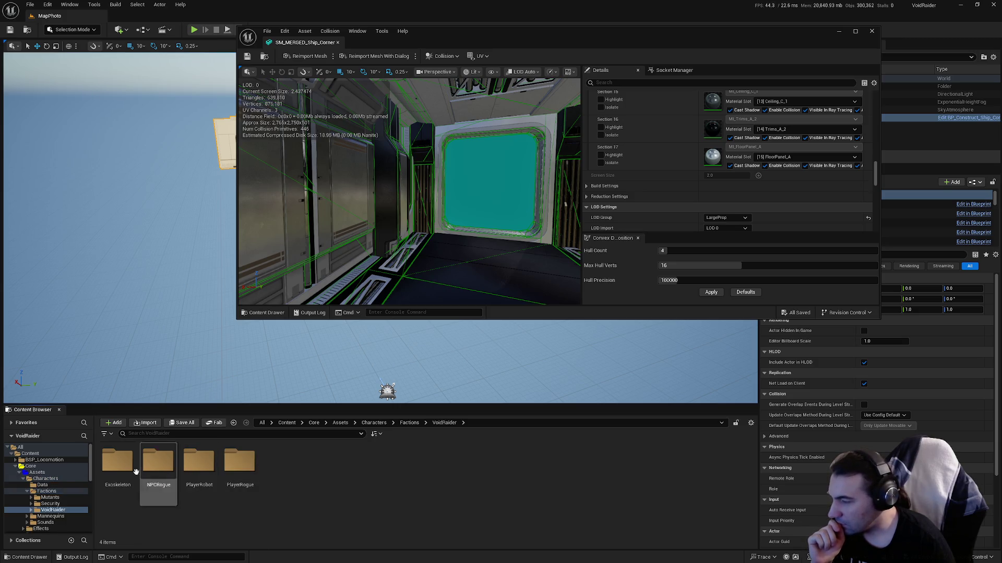
{"action": "double_click", "coordinate": [240, 461]}
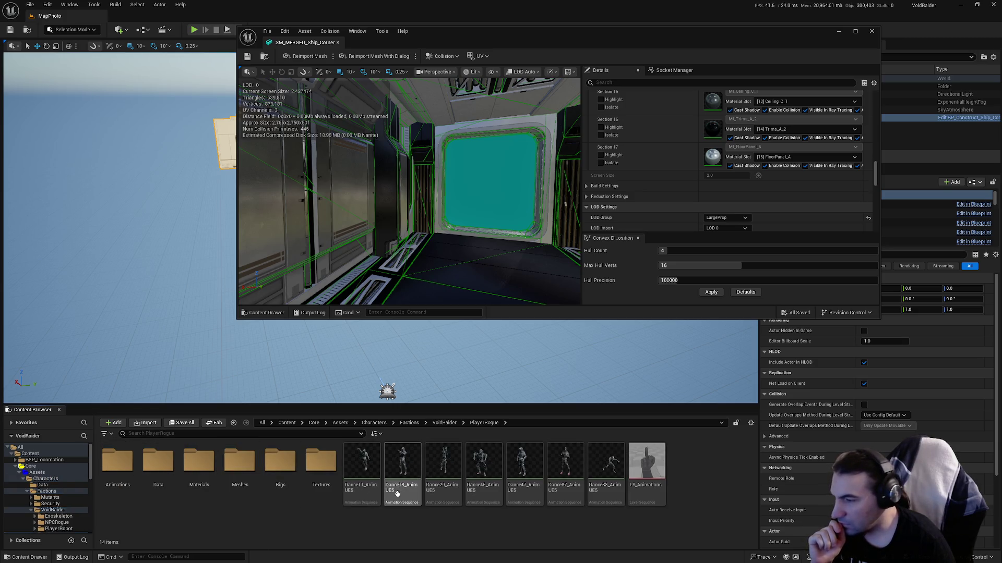
{"action": "double_click", "coordinate": [119, 470]}
{"action": "double_click", "coordinate": [158, 471]}
{"action": "double_click", "coordinate": [102, 473]}
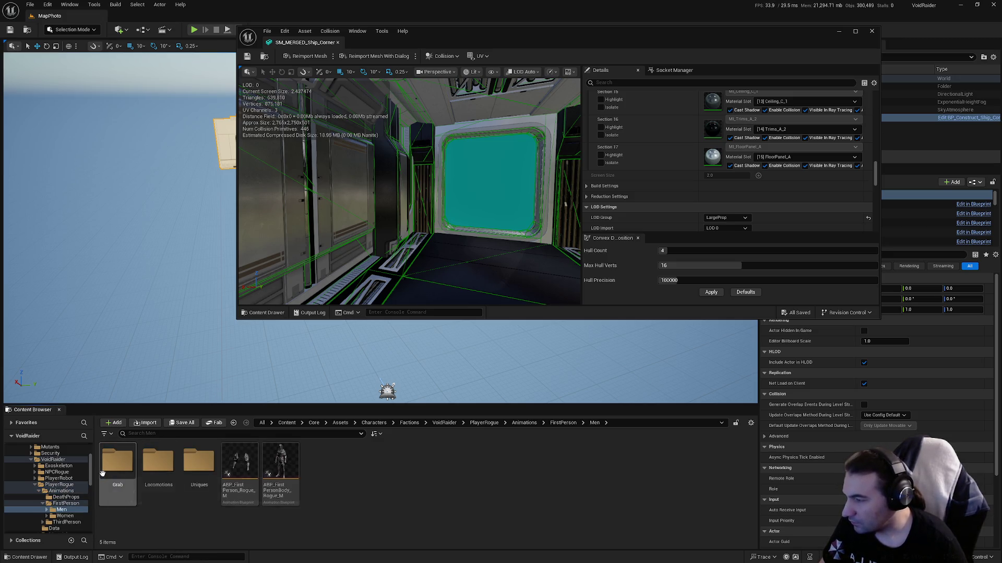
{"action": "double_click", "coordinate": [280, 462]}
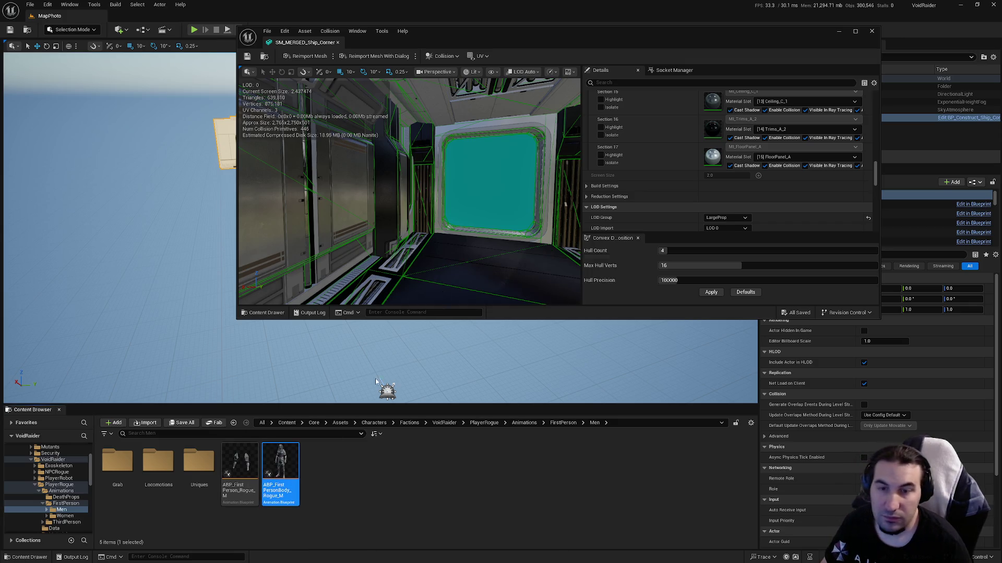
{"action": "double_click", "coordinate": [615, 30]}
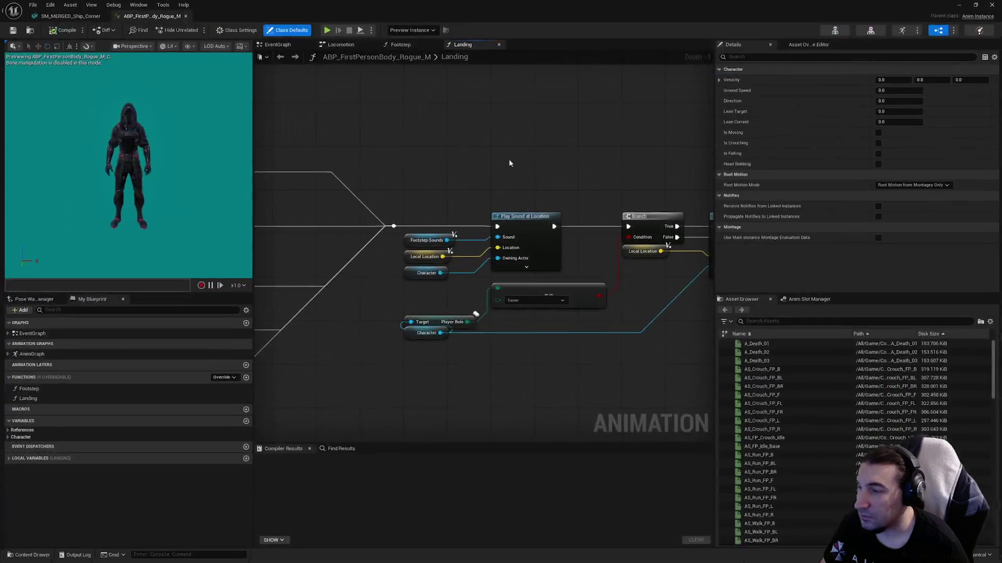
- Inspect the Landing graph's line trace nodes, then close the ABP to return to SM_MERGED_Ship_Corner
{"action": "scroll", "coordinate": [377, 257], "scroll_direction": "up", "scroll_amount": 4}
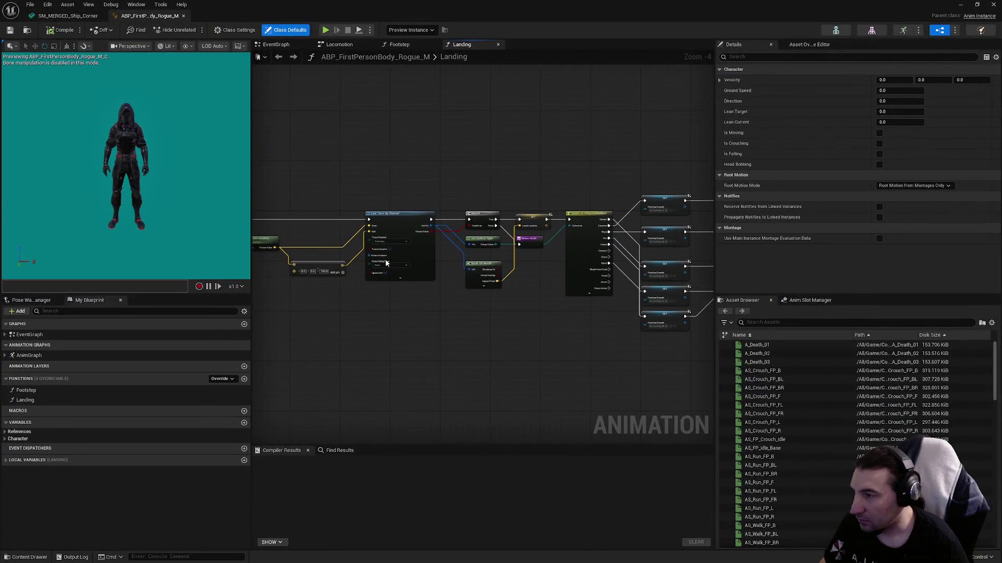
{"action": "left_click_drag", "start_coordinate": [374, 238], "coordinate": [543, 218]}
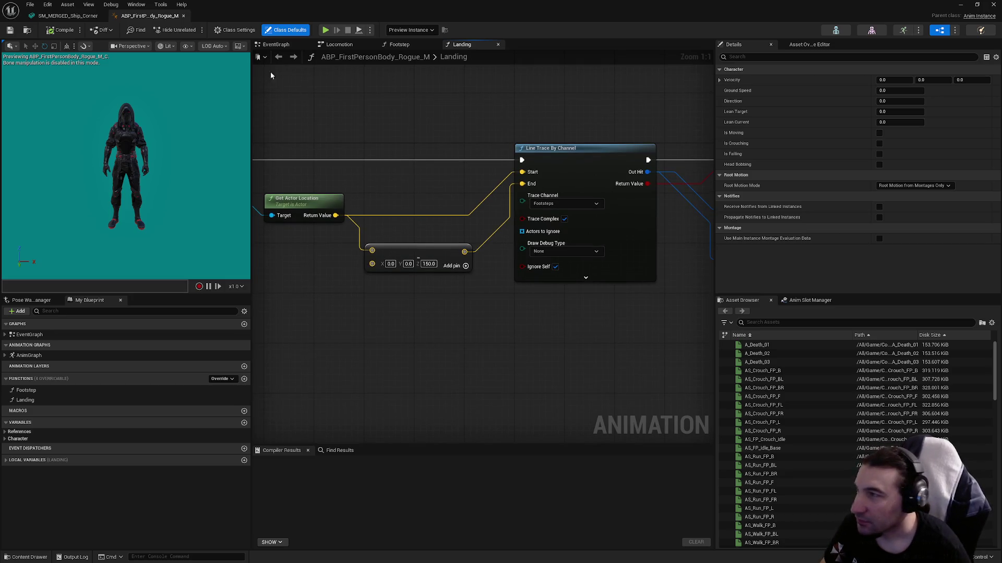
{"action": "left_click", "coordinate": [184, 17]}
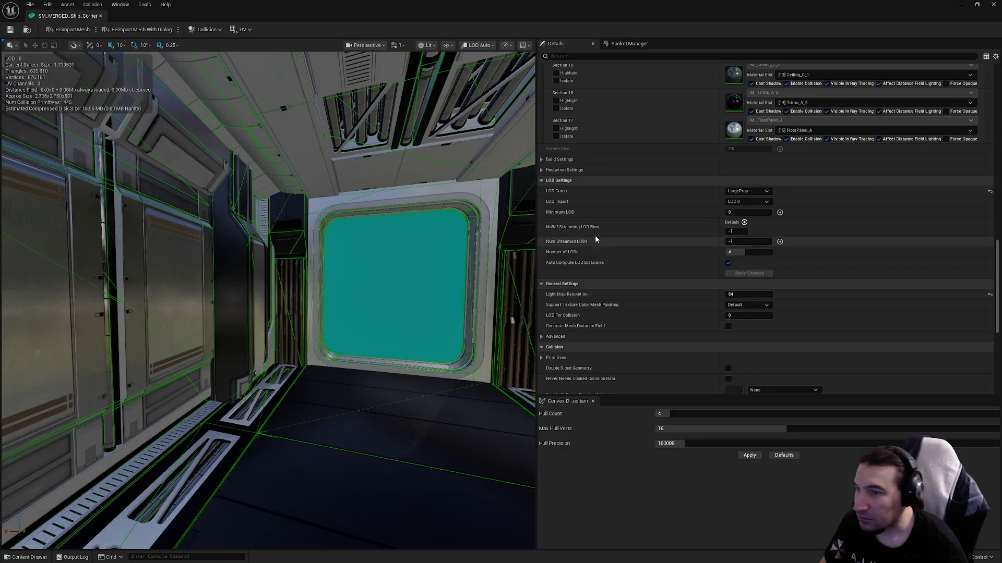
- Uncheck Auto Compute LOD Distances and collapse the build and reduction settings
{"action": "scroll", "coordinate": [705, 238], "scroll_direction": "down", "scroll_amount": 5}
{"action": "mouse_move", "coordinate": [313, 261]}
{"action": "left_mouse_down"}
{"action": "mouse_move", "coordinate": [365, 250]}
{"action": "mouse_move", "coordinate": [339, 271]}
{"action": "mouse_move", "coordinate": [365, 261]}
{"action": "left_mouse_up"}
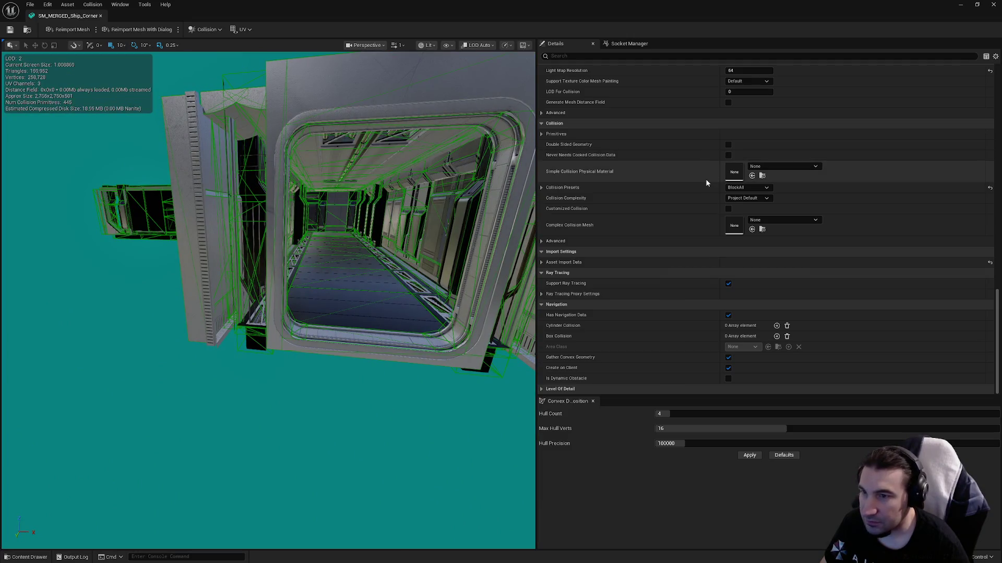
{"action": "scroll", "coordinate": [731, 209], "scroll_direction": "up", "scroll_amount": 6}
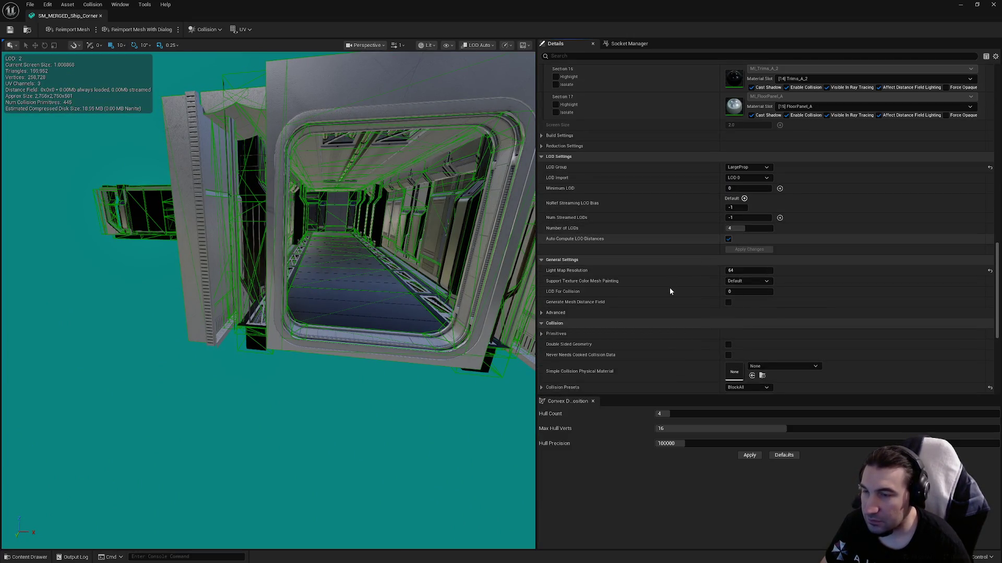
{"action": "left_click", "coordinate": [728, 238]}
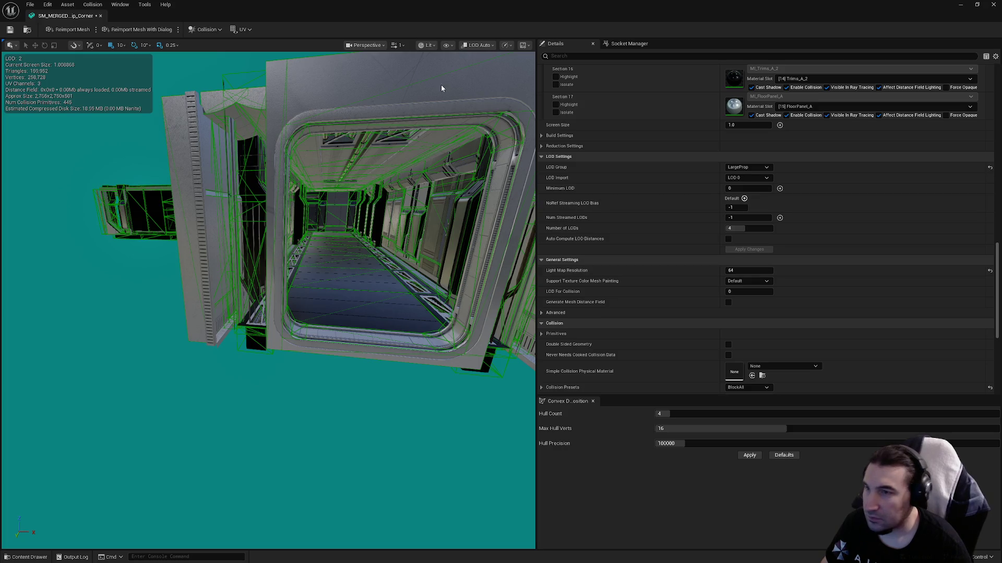
{"action": "scroll", "coordinate": [590, 221], "scroll_direction": "up", "scroll_amount": 3}
{"action": "left_click", "coordinate": [540, 198]}
{"action": "left_click", "coordinate": [541, 198]}
{"action": "left_click", "coordinate": [541, 209]}
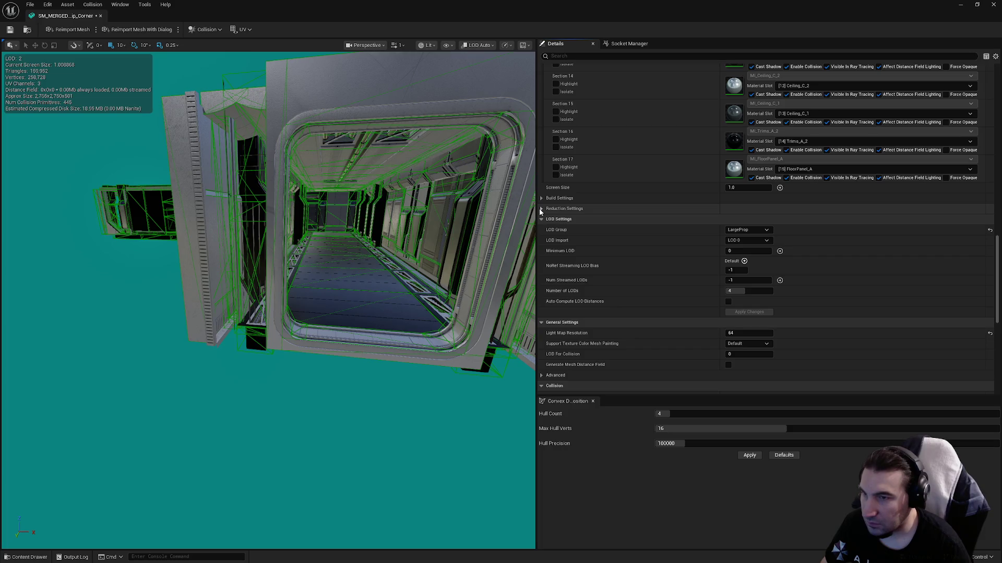
- Set the LOD Picker to LOD 1 to preview and edit it
{"action": "scroll", "coordinate": [684, 282], "scroll_direction": "up", "scroll_amount": 15}
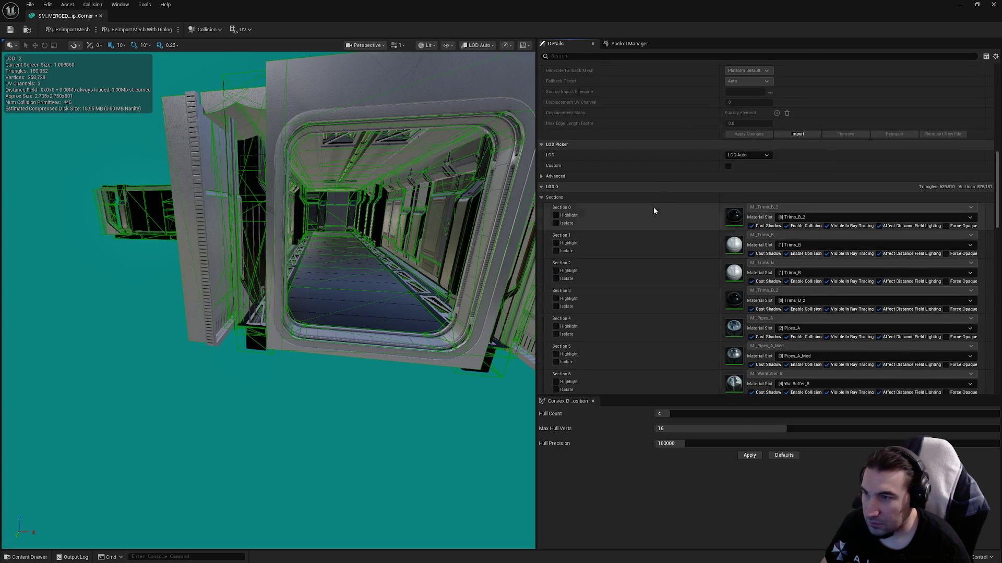
{"action": "left_click", "coordinate": [741, 155]}
{"action": "left_click", "coordinate": [746, 165]}
{"action": "left_click", "coordinate": [746, 156]}
{"action": "left_click", "coordinate": [749, 181]}
{"action": "scroll", "coordinate": [267, 300], "scroll_direction": "up", "scroll_amount": 10}
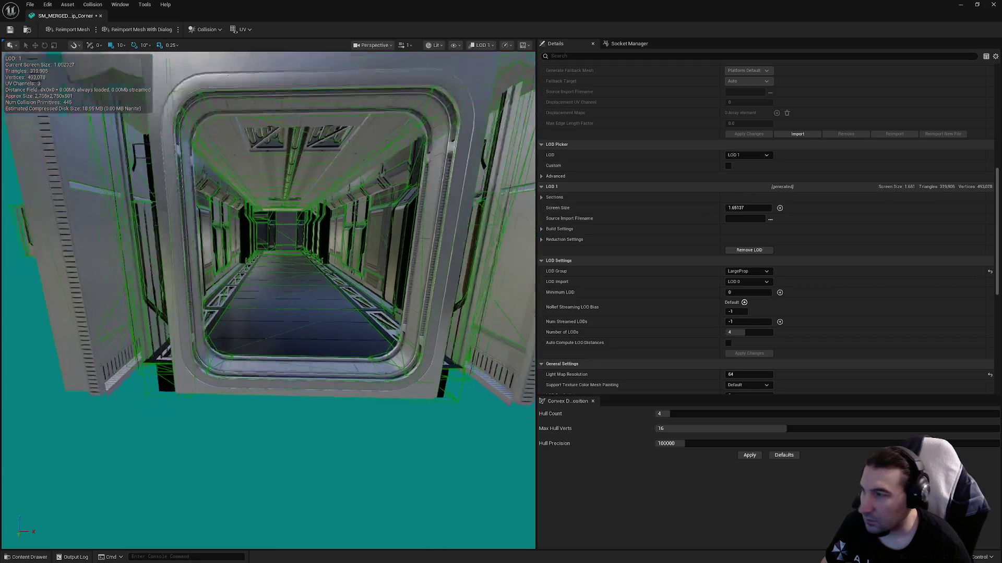
- Set the LOD 1 screen size to 0.95
{"action": "scroll", "coordinate": [268, 300], "scroll_direction": "down", "scroll_amount": 5}
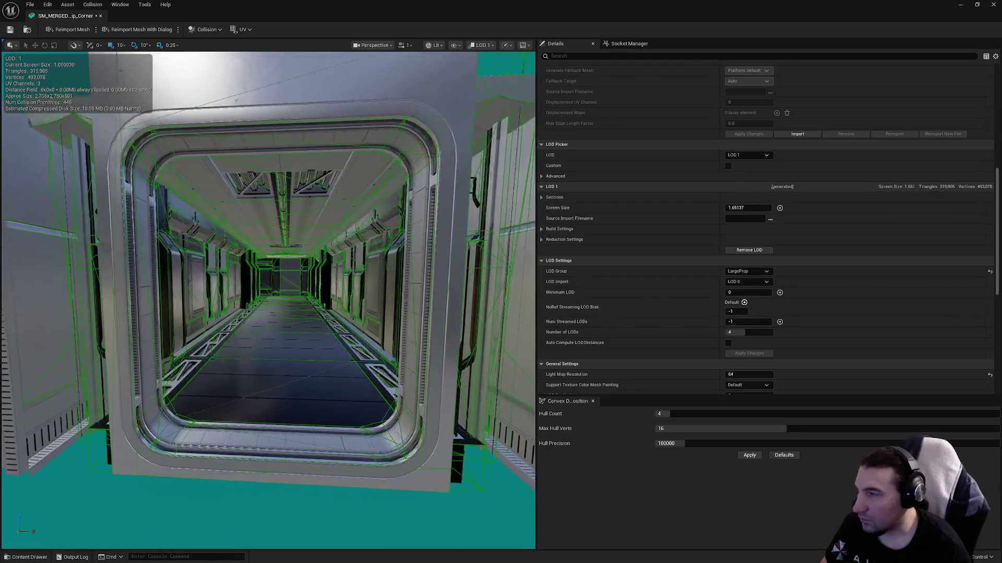
{"action": "scroll", "coordinate": [267, 300], "scroll_direction": "down", "scroll_amount": 10}
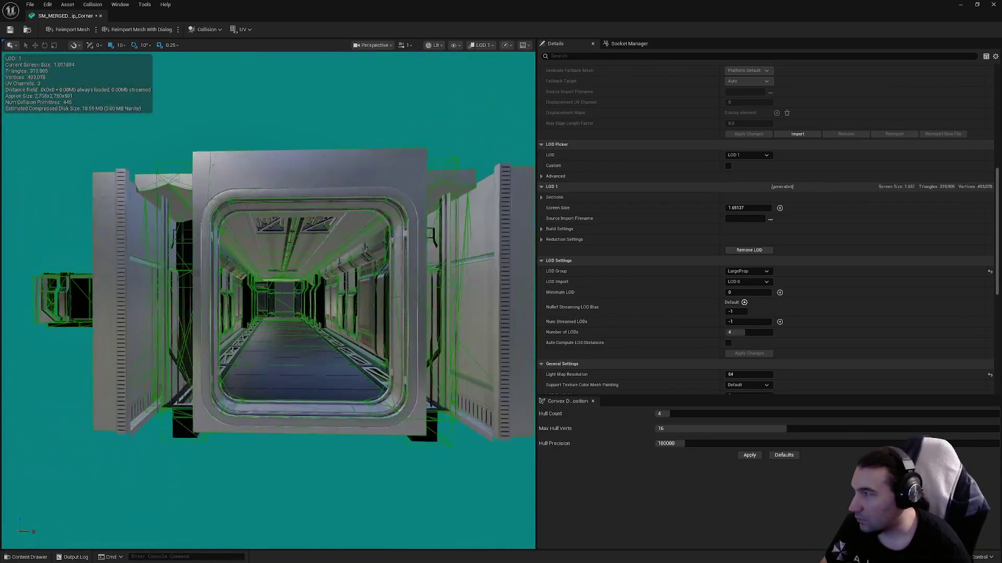
{"action": "scroll", "coordinate": [267, 300], "scroll_direction": "down", "scroll_amount": 3}
{"action": "scroll", "coordinate": [267, 301], "scroll_direction": "up", "scroll_amount": 8}
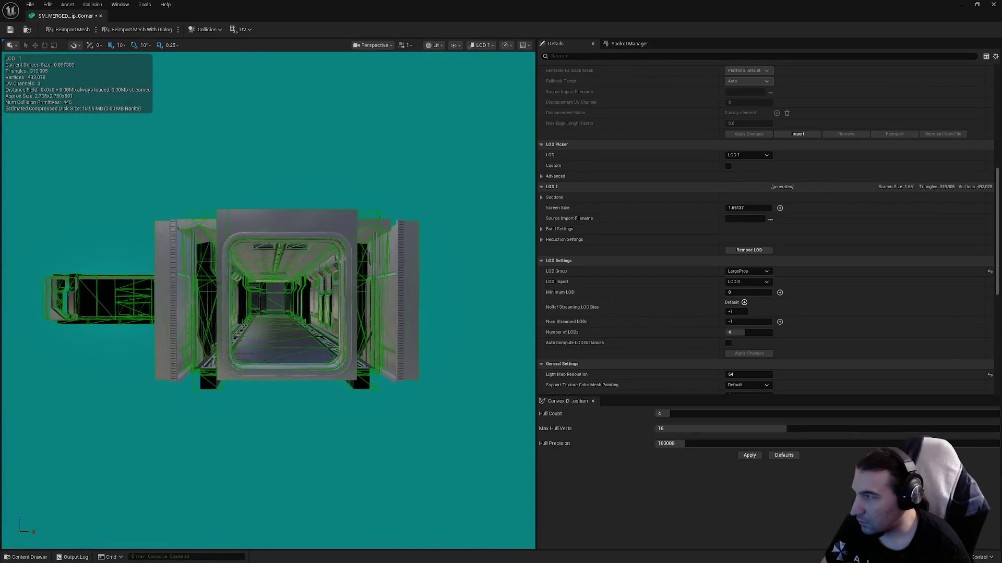
{"action": "scroll", "coordinate": [267, 300], "scroll_direction": "down", "scroll_amount": 3}
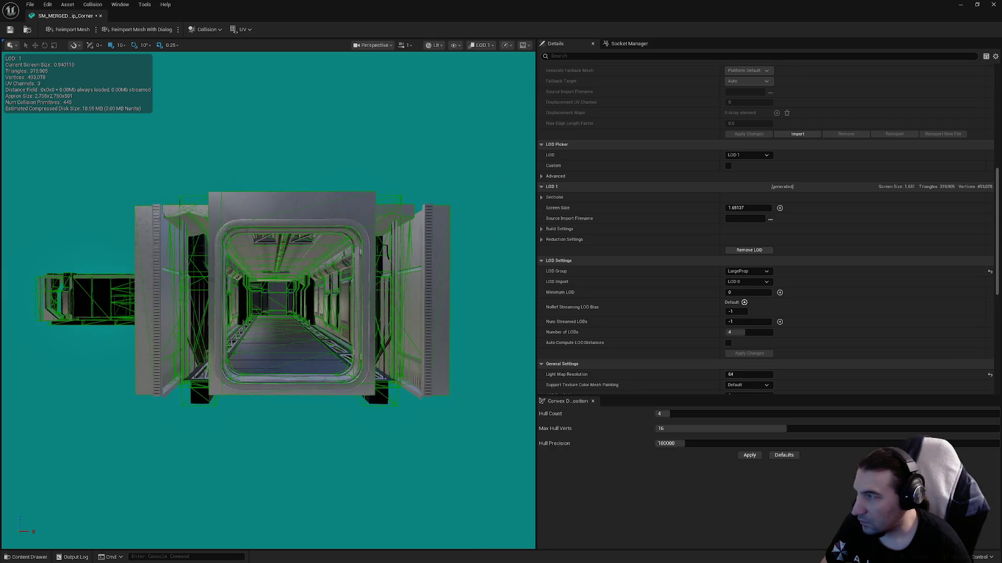
{"action": "left_click", "coordinate": [758, 207]}
{"action": "type", "text": "0.95"}
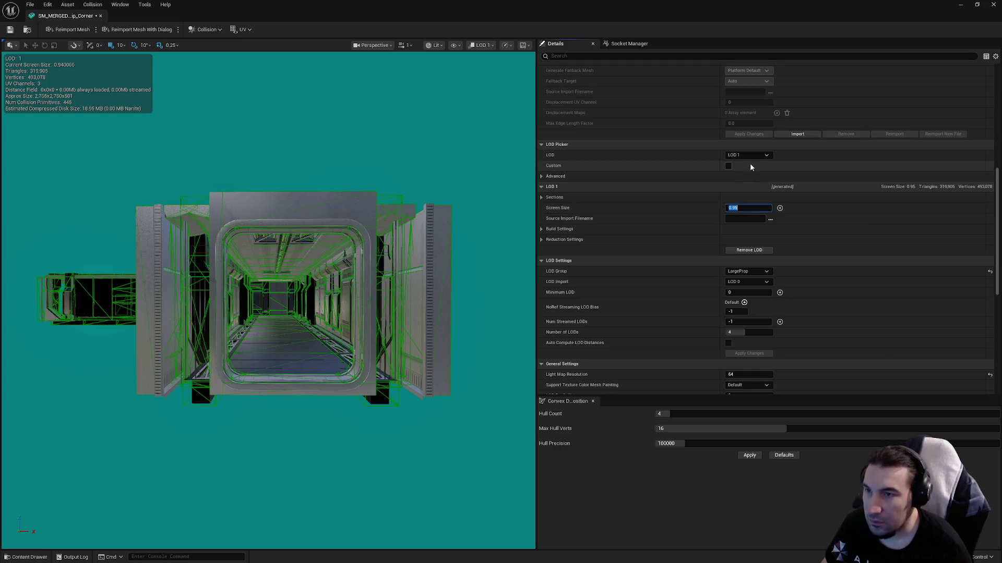
- Switch to LOD 2 and set its screen size to 0.65
{"action": "left_click", "coordinate": [747, 154]}
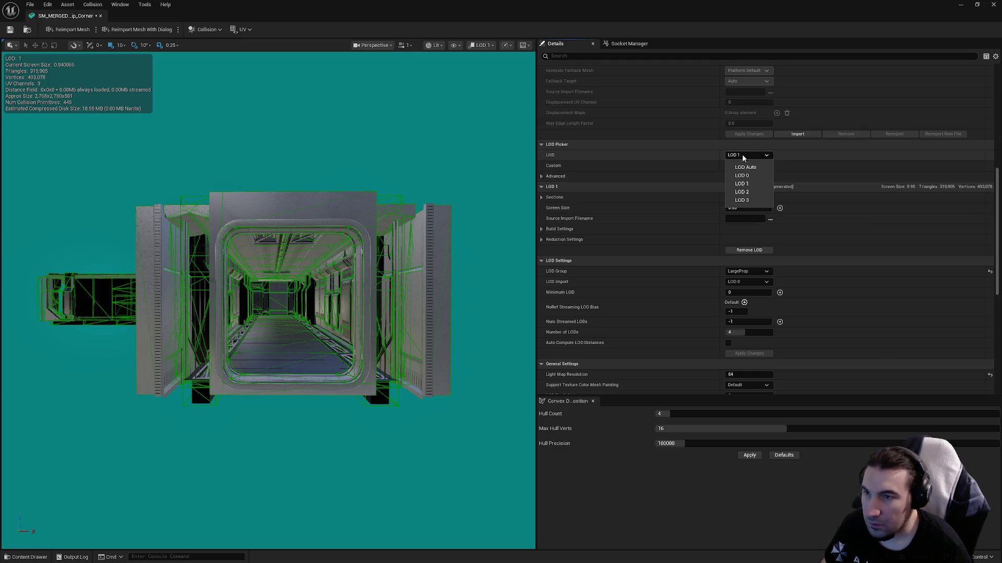
{"action": "left_click", "coordinate": [741, 192]}
{"action": "scroll", "coordinate": [459, 246], "scroll_direction": "down", "scroll_amount": 5}
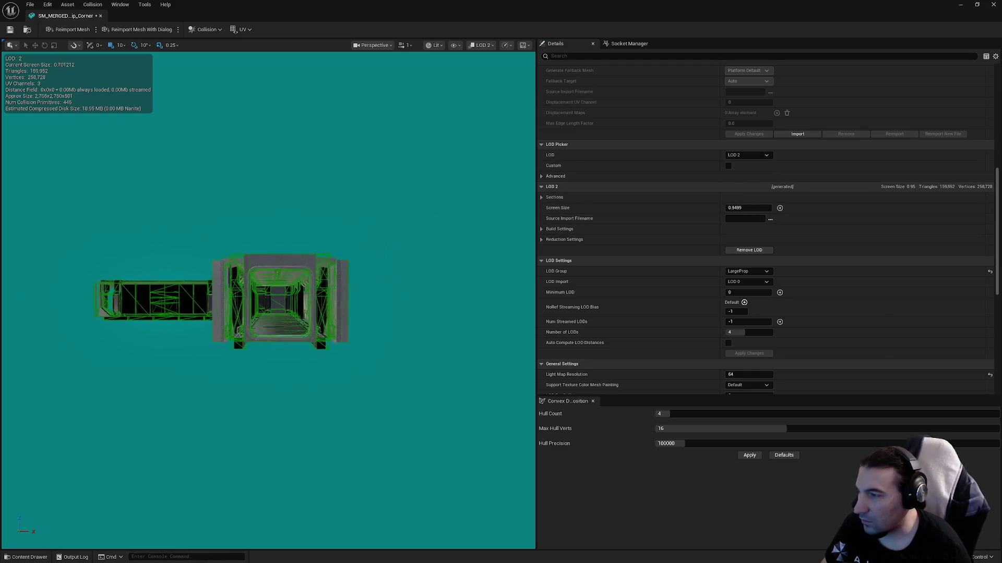
{"action": "left_click", "coordinate": [746, 208]}
{"action": "type", "text": "0.65"}
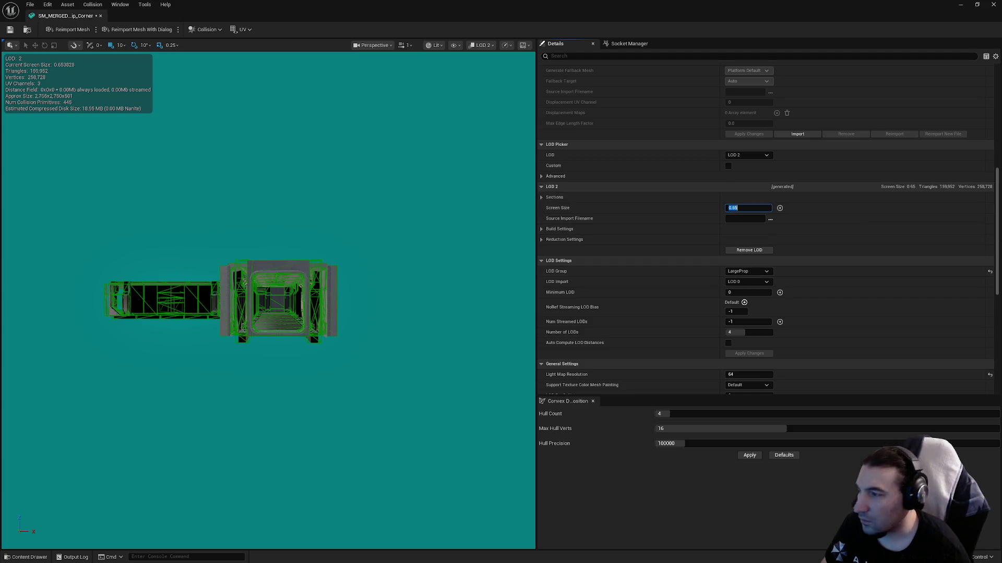
{"action": "scroll", "coordinate": [229, 301], "scroll_direction": "down", "scroll_amount": 4}
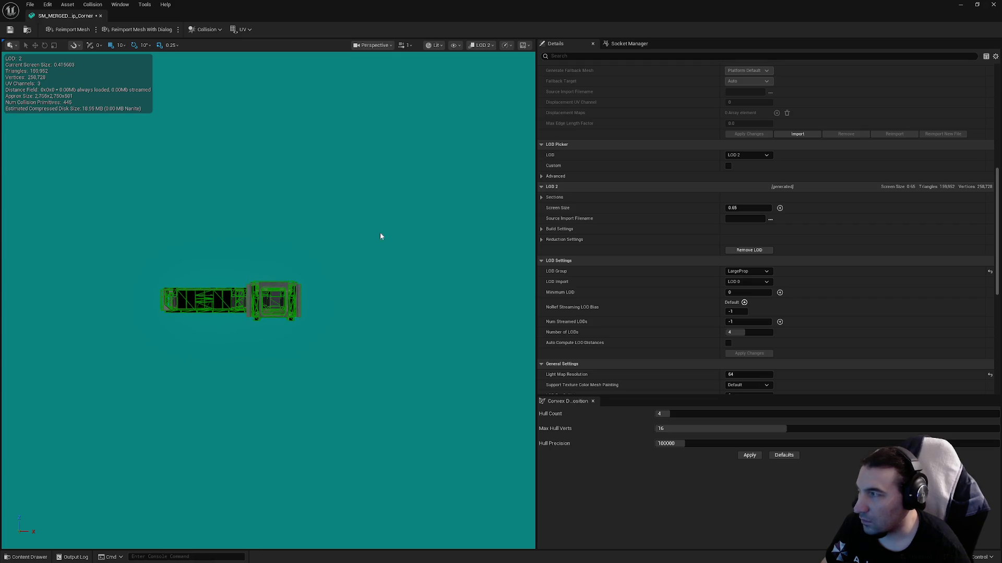
- Switch to LOD 3 and set its screen size to 0.35
{"action": "left_click", "coordinate": [748, 155]}
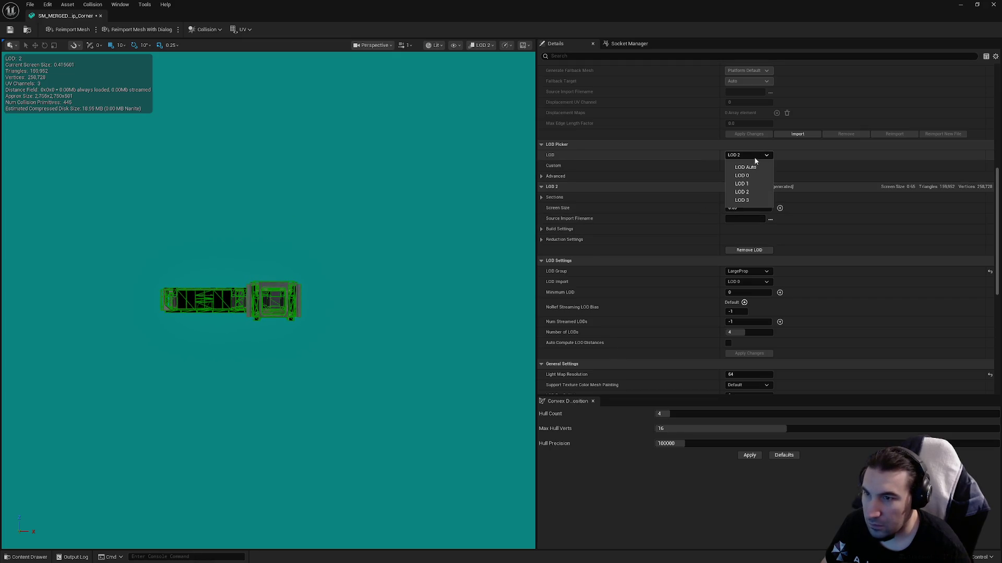
{"action": "left_click", "coordinate": [744, 200]}
{"action": "scroll", "coordinate": [230, 302], "scroll_direction": "down", "scroll_amount": 1}
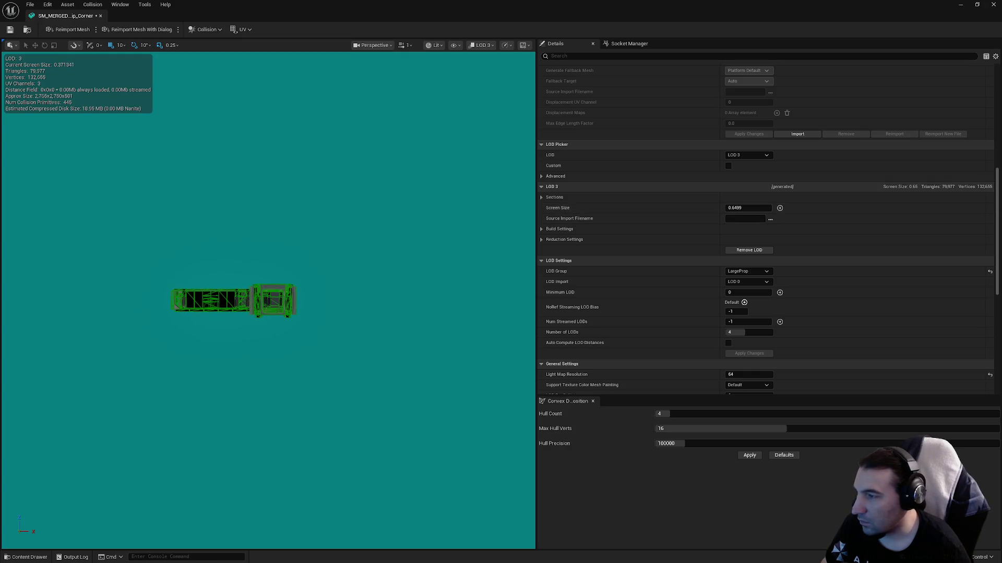
{"action": "scroll", "coordinate": [234, 302], "scroll_direction": "down", "scroll_amount": 1}
{"action": "left_click", "coordinate": [741, 207]}
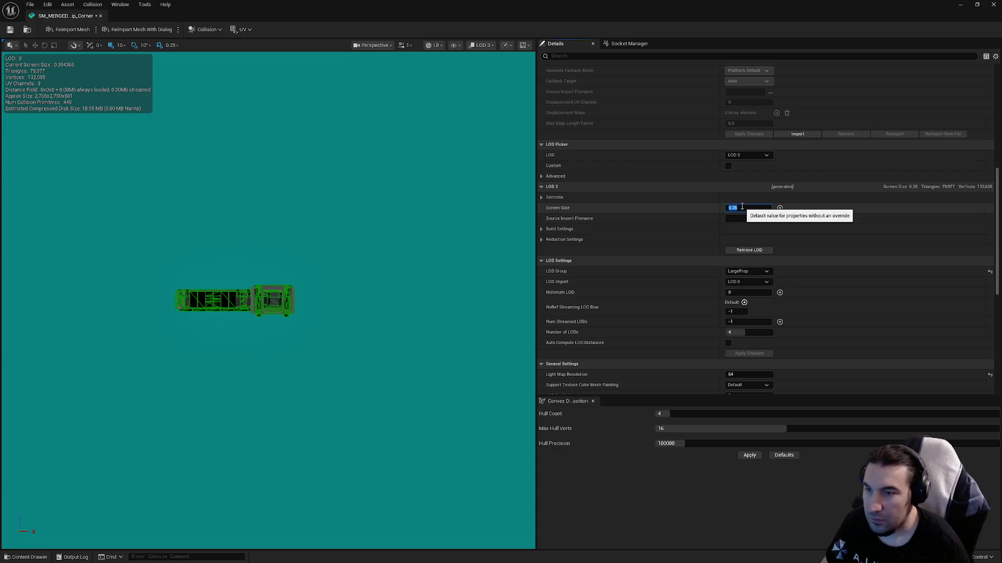
{"action": "left_click", "coordinate": [542, 229]}
{"action": "left_click", "coordinate": [543, 232]}
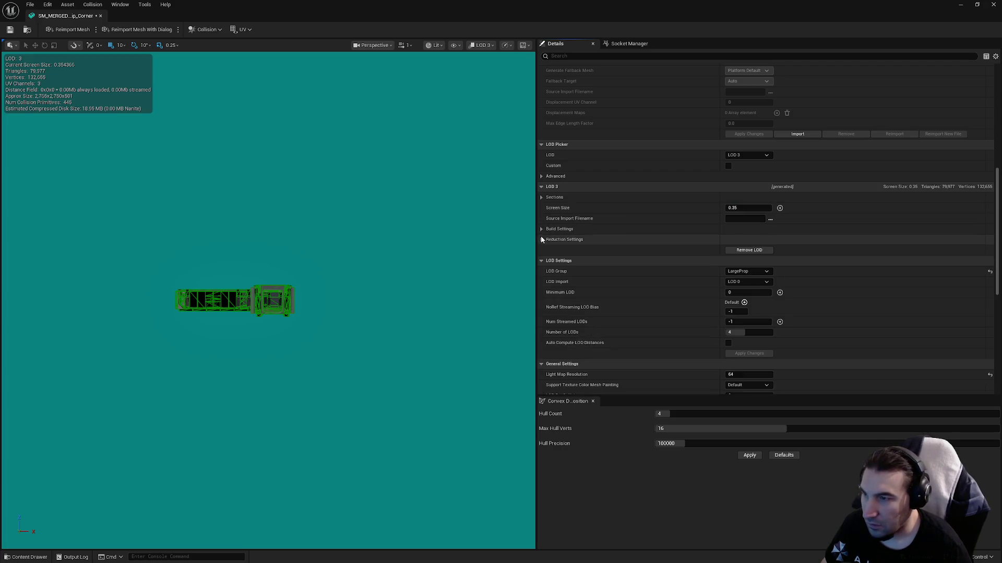
- Save the mesh, then rebuild LOD 3 with Percent Triangles lowered from 12.5 to 1.0
{"action": "left_click", "coordinate": [542, 235]}
{"action": "key", "text": "ctrl+s"}
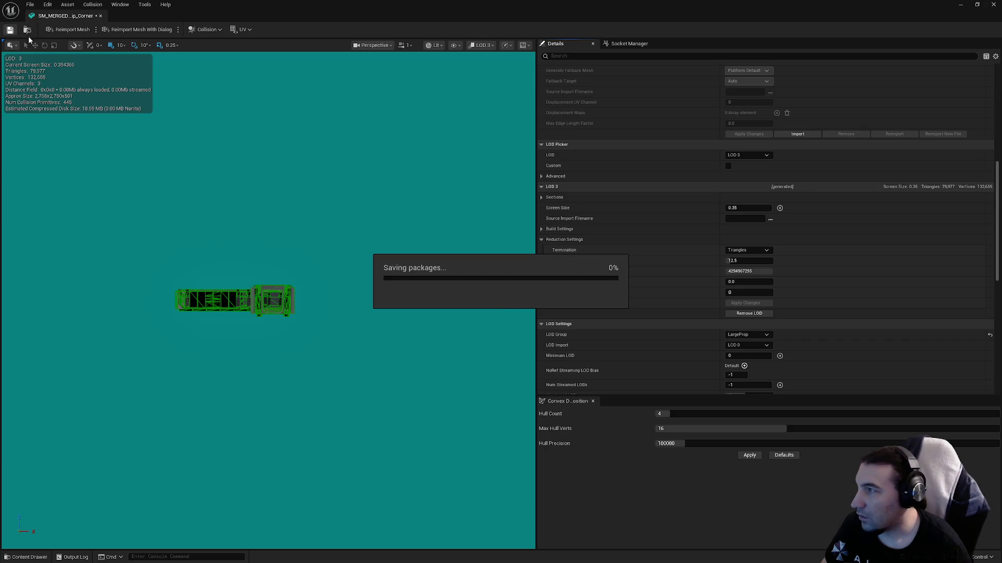
{"action": "type", "text": "1"}
{"action": "key", "text": "Return"}
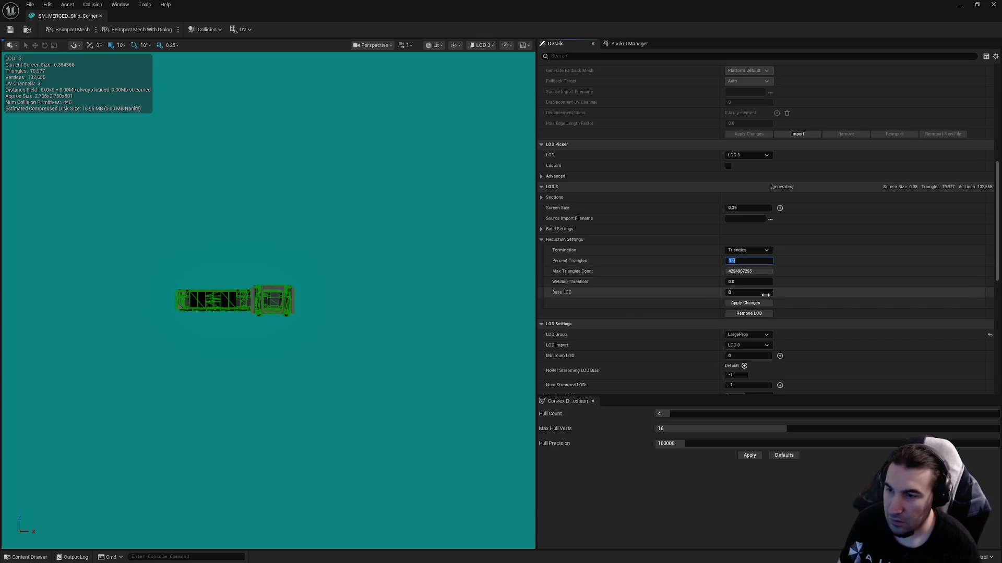
{"action": "left_click", "coordinate": [746, 304]}
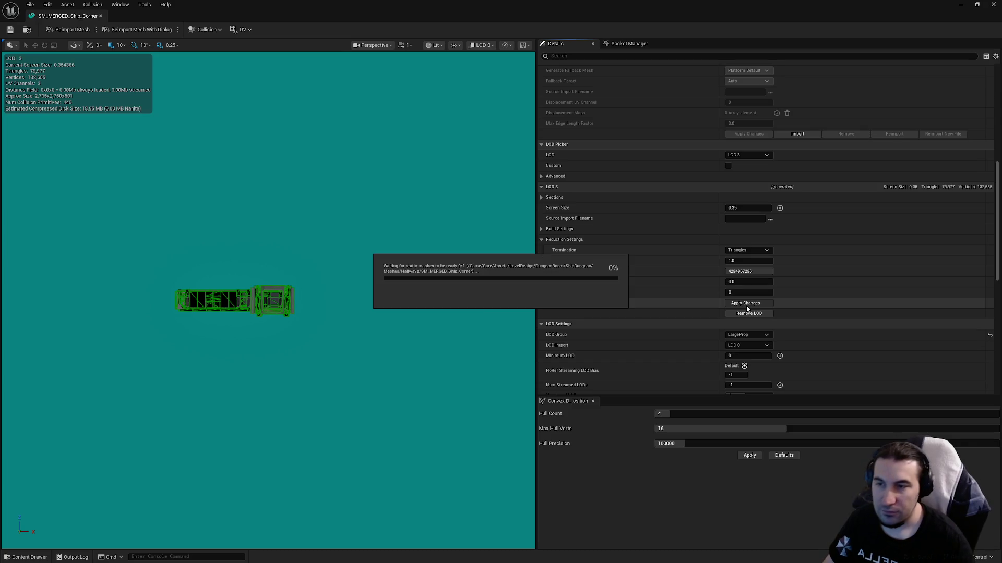
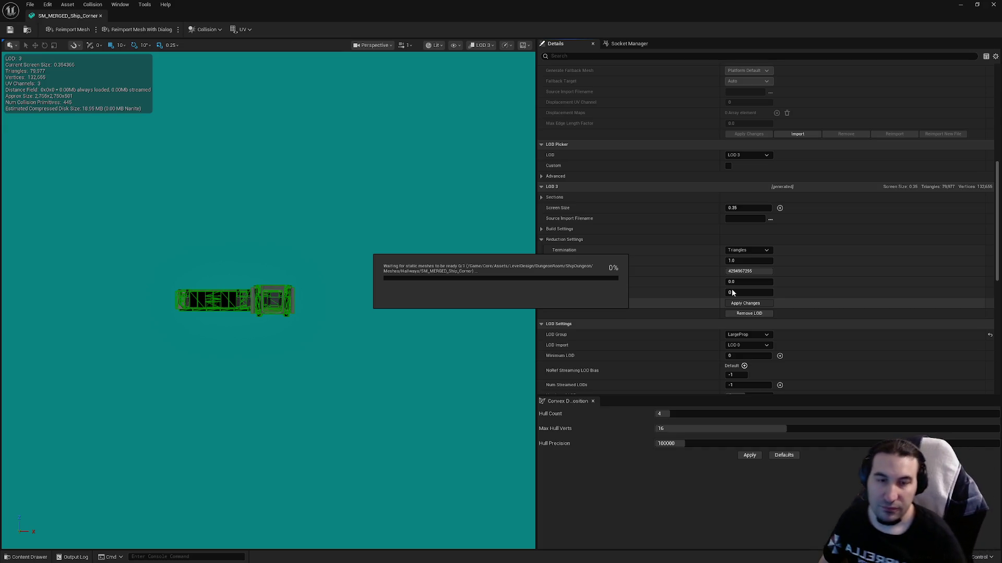
- Inspect the 6,399-triangle LOD 3 of SM_MERGED_Ship_Corner and save the mesh asset
{"action": "key", "text": "super"}
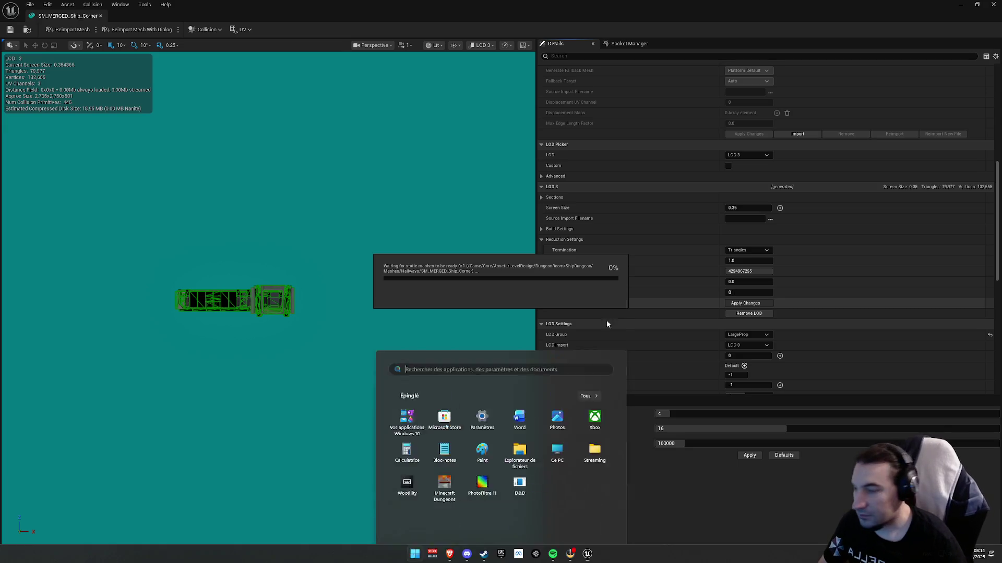
{"action": "key", "text": "super"}
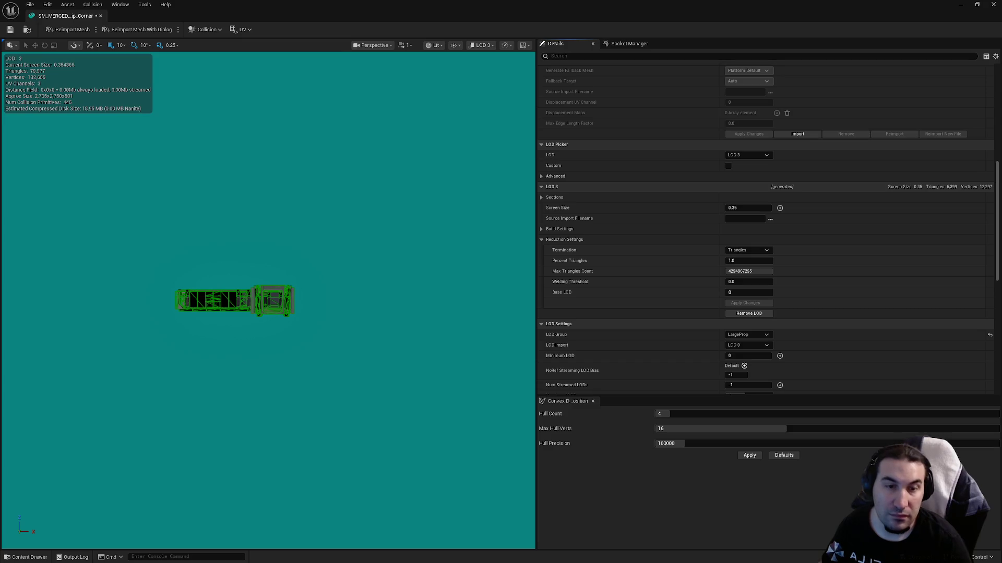
{"action": "key", "text": "super"}
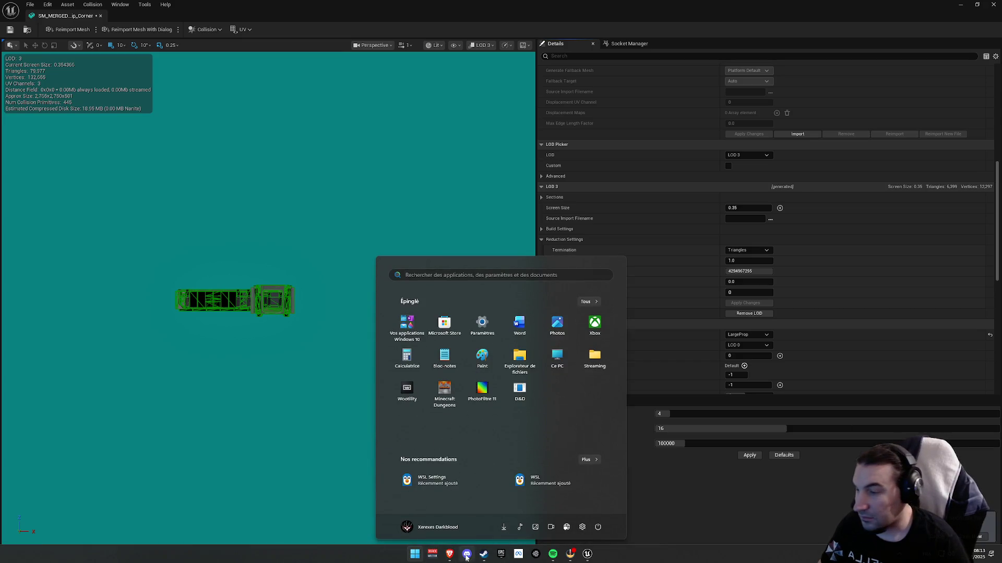
{"action": "left_click", "coordinate": [502, 238]}
{"action": "mouse_move", "coordinate": [502, 238]}
{"action": "left_mouse_down"}
{"action": "mouse_move", "coordinate": [516, 243]}
{"action": "mouse_move", "coordinate": [516, 214]}
{"action": "mouse_move", "coordinate": [501, 201]}
{"action": "mouse_move", "coordinate": [418, 287]}
{"action": "mouse_move", "coordinate": [354, 333]}
{"action": "left_mouse_up"}
{"action": "left_click", "coordinate": [10, 30]}
- Set the preview to LOD Auto and zoom out to watch LOD 0 through LOD 3 switch
{"action": "scroll", "coordinate": [730, 226], "scroll_direction": "up", "scroll_amount": 3}
{"action": "scroll", "coordinate": [730, 226], "scroll_direction": "up", "scroll_amount": 10}
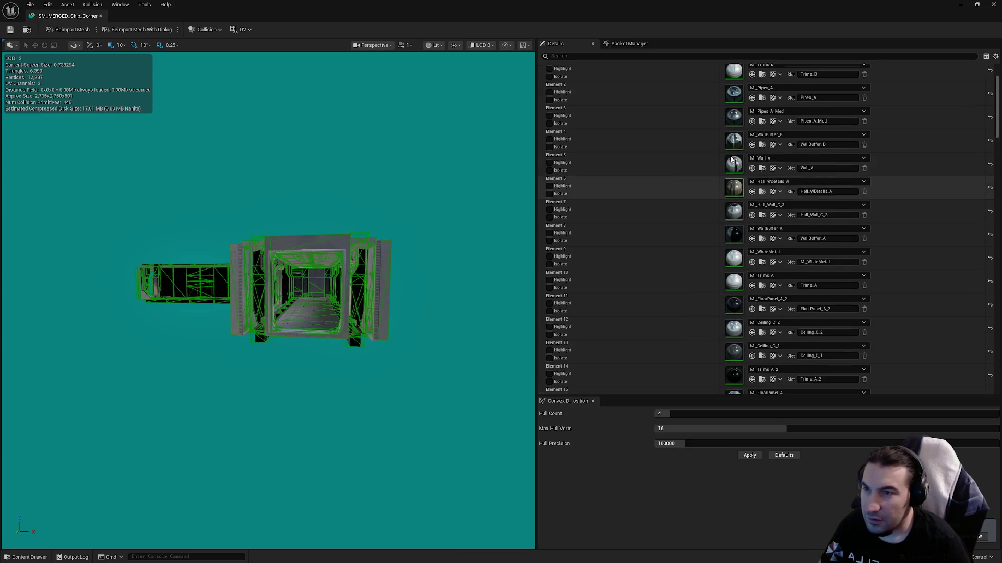
{"action": "scroll", "coordinate": [657, 145], "scroll_direction": "down", "scroll_amount": 15}
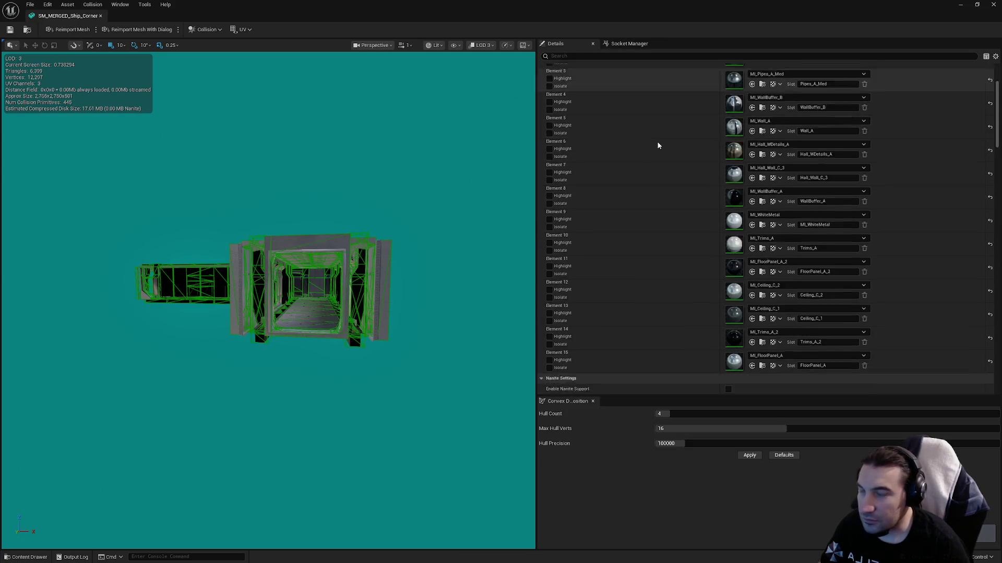
{"action": "left_click", "coordinate": [740, 180]}
{"action": "left_click", "coordinate": [741, 186]}
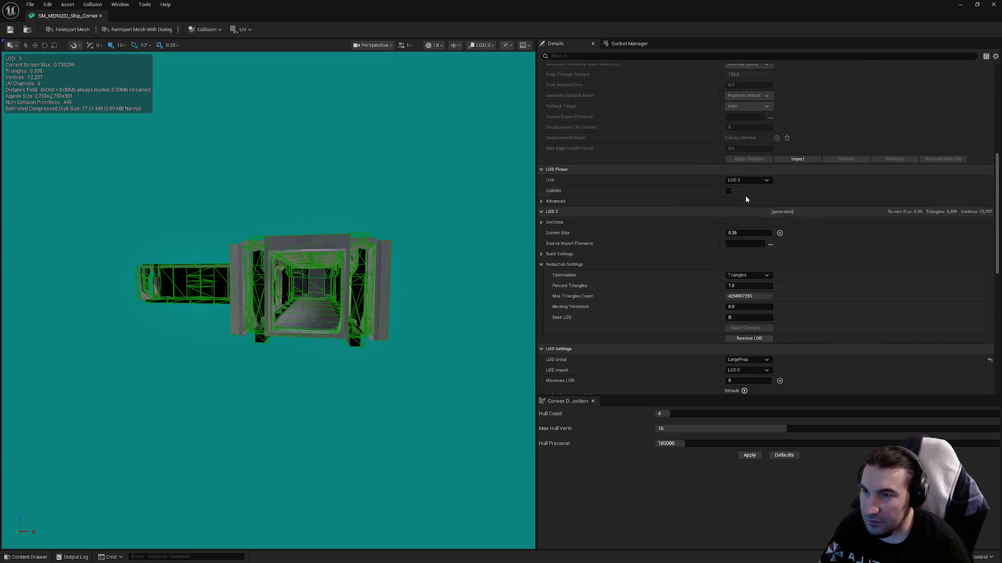
{"action": "scroll", "coordinate": [268, 300], "scroll_direction": "up", "scroll_amount": 10}
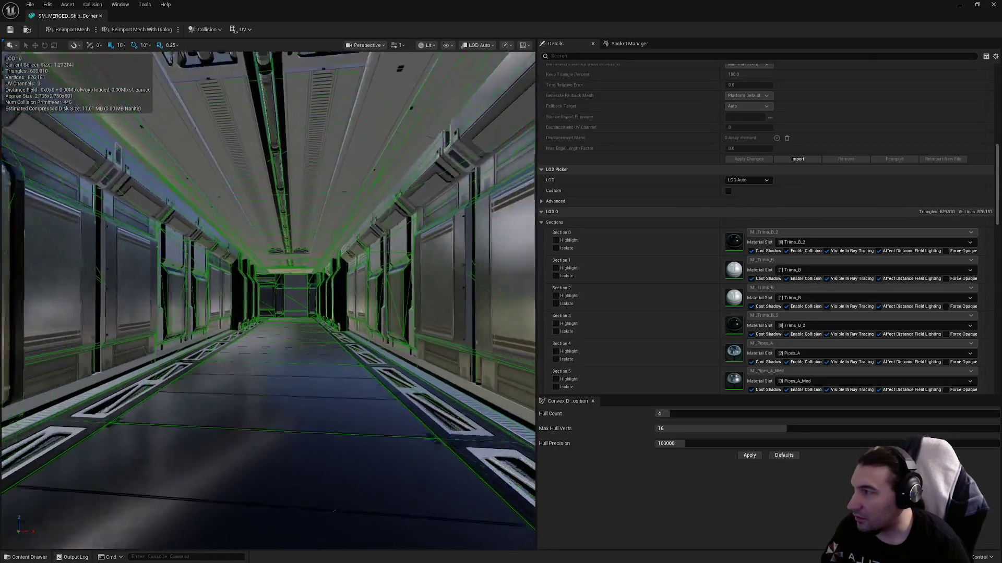
{"action": "scroll", "coordinate": [314, 394], "scroll_direction": "down", "scroll_amount": 15}
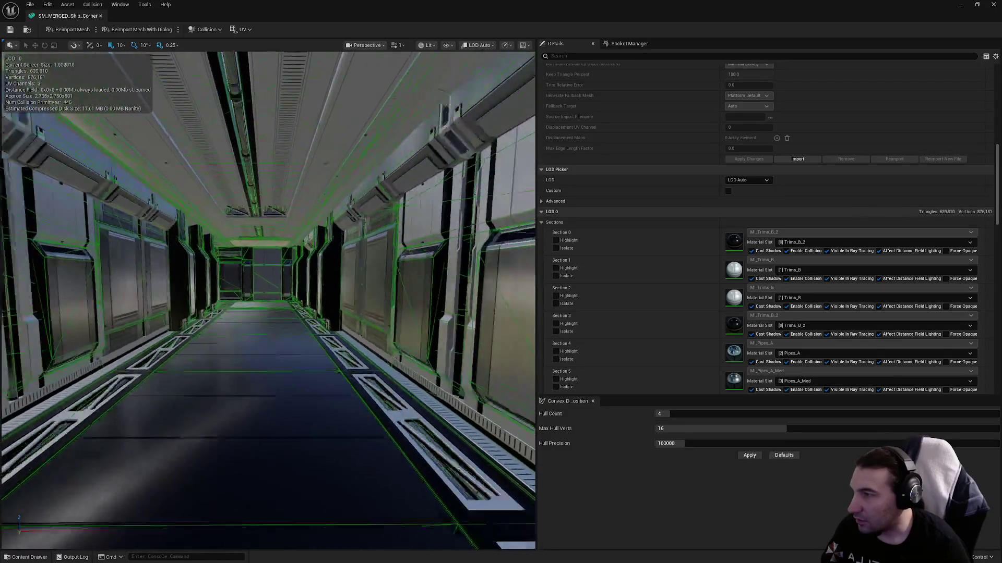
{"action": "scroll", "coordinate": [314, 393], "scroll_direction": "down", "scroll_amount": 10}
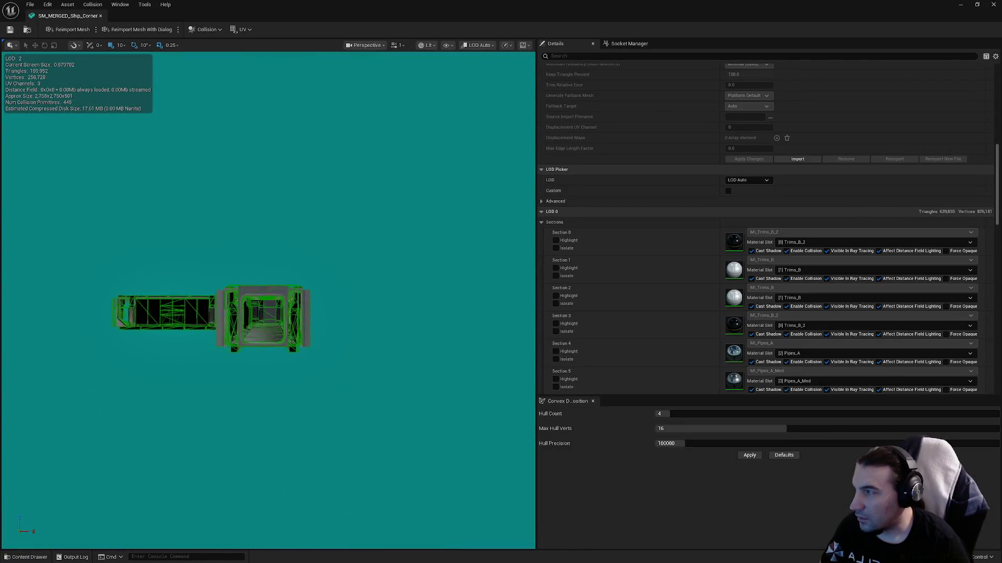
{"action": "scroll", "coordinate": [225, 310], "scroll_direction": "down", "scroll_amount": 3}
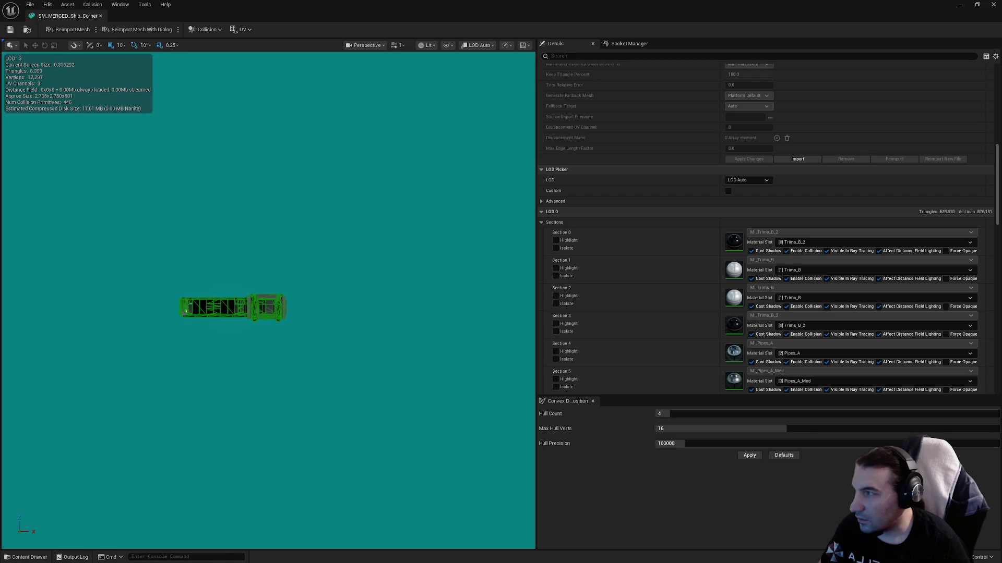
{"action": "scroll", "coordinate": [224, 310], "scroll_direction": "down", "scroll_amount": 3}
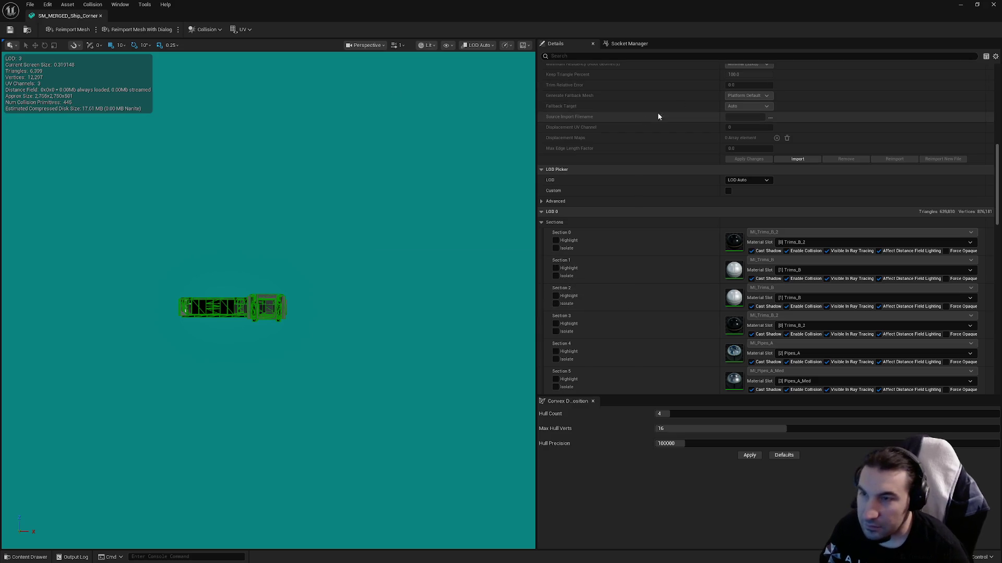
{"action": "left_click", "coordinate": [993, 4]}
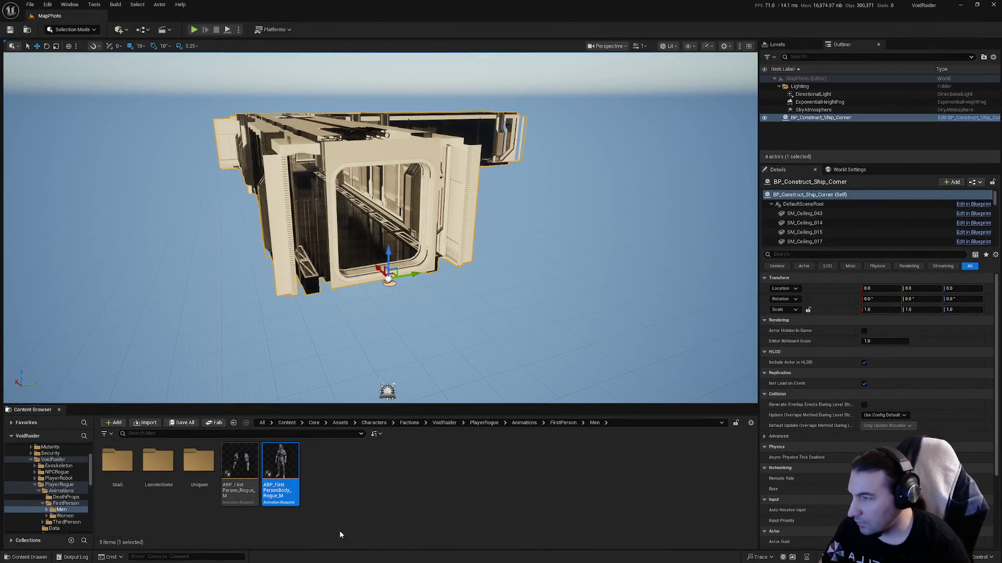
- Collapse VoidRaider and browse Content > Core > Assets, then into the LevelDesign folder
{"action": "left_click", "coordinate": [31, 460]}
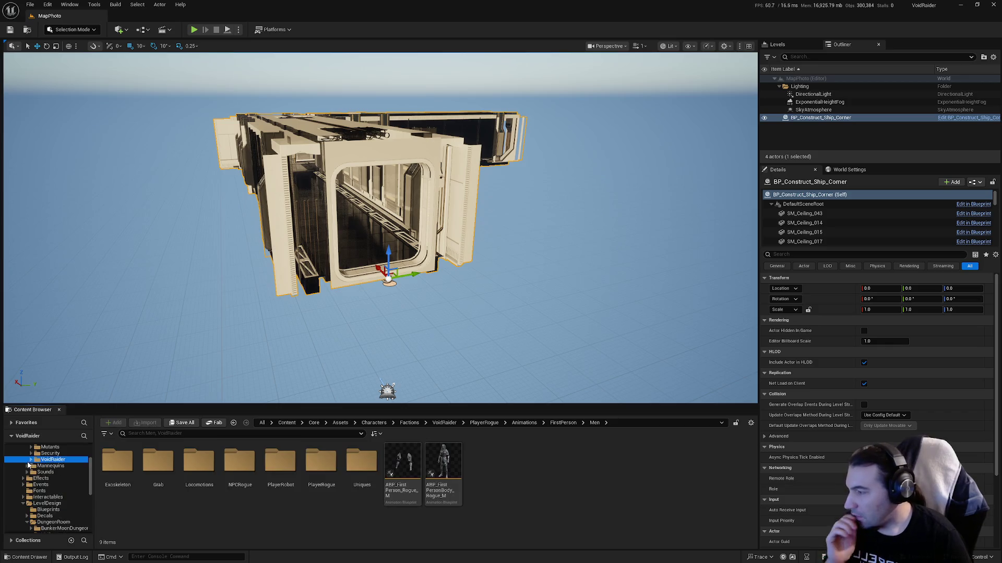
{"action": "left_click", "coordinate": [31, 479]}
{"action": "left_click", "coordinate": [32, 473]}
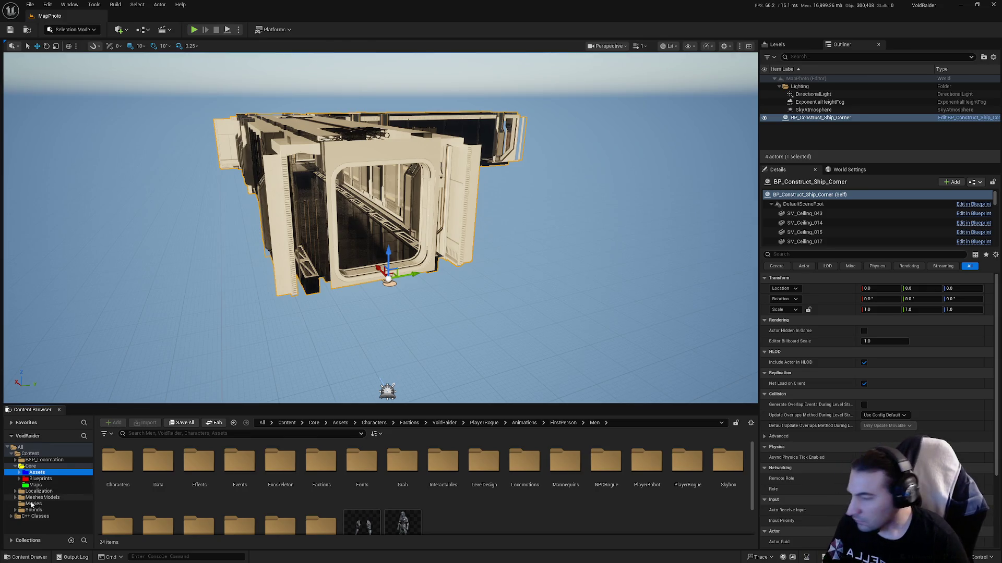
{"action": "scroll", "coordinate": [490, 516], "scroll_direction": "down", "scroll_amount": 2}
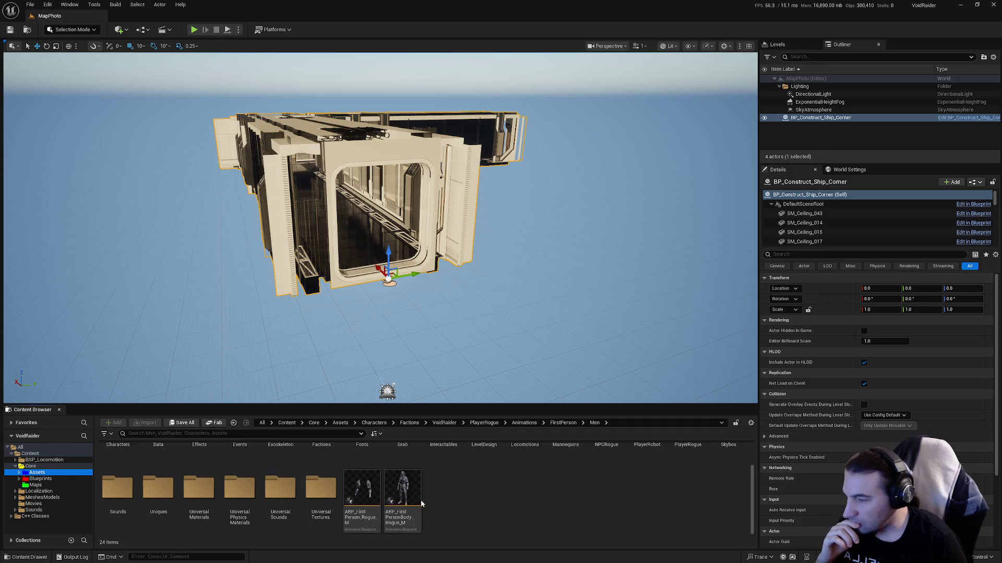
{"action": "scroll", "coordinate": [495, 509], "scroll_direction": "up", "scroll_amount": 2}
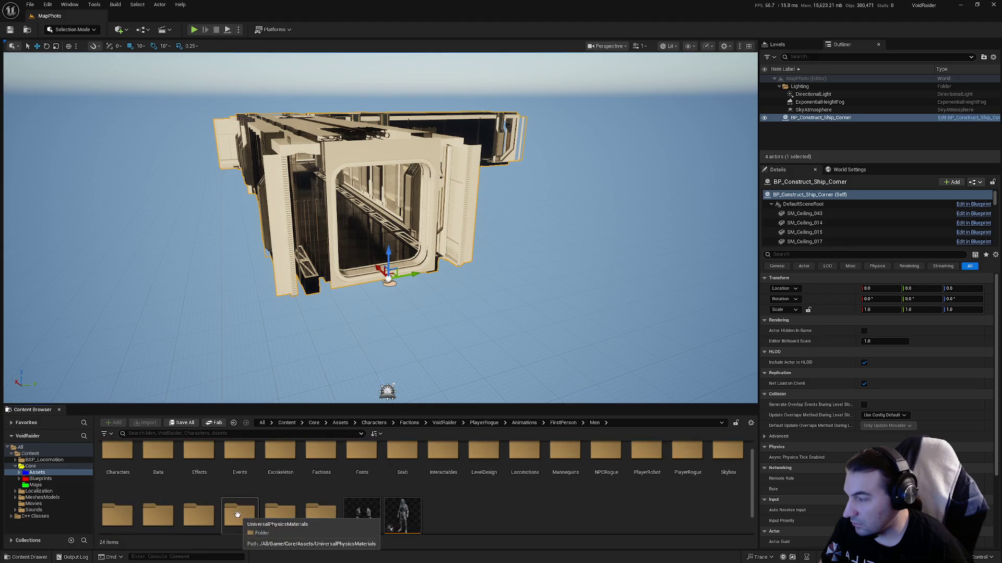
{"action": "scroll", "coordinate": [244, 523], "scroll_direction": "down", "scroll_amount": 1}
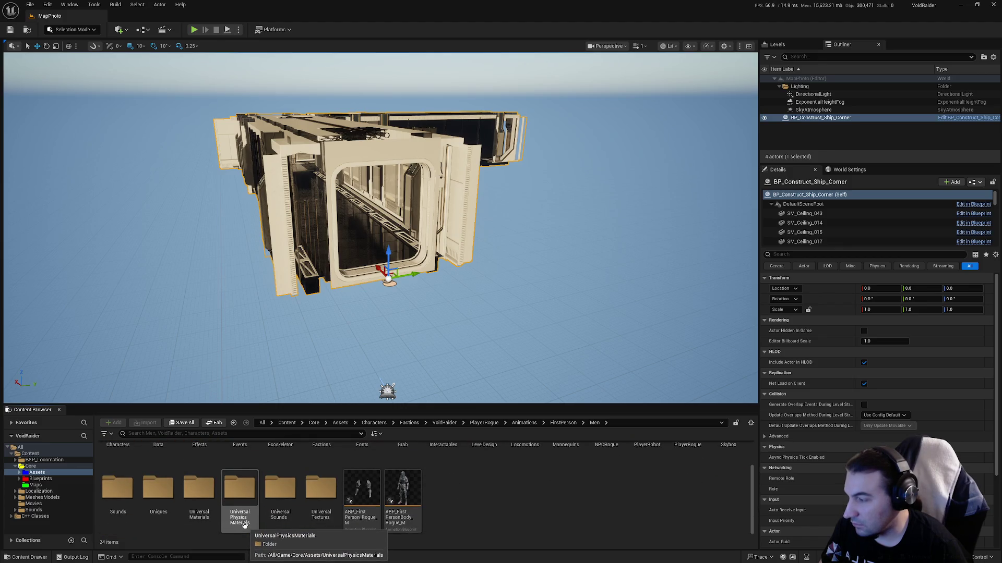
{"action": "scroll", "coordinate": [243, 525], "scroll_direction": "up", "scroll_amount": 1}
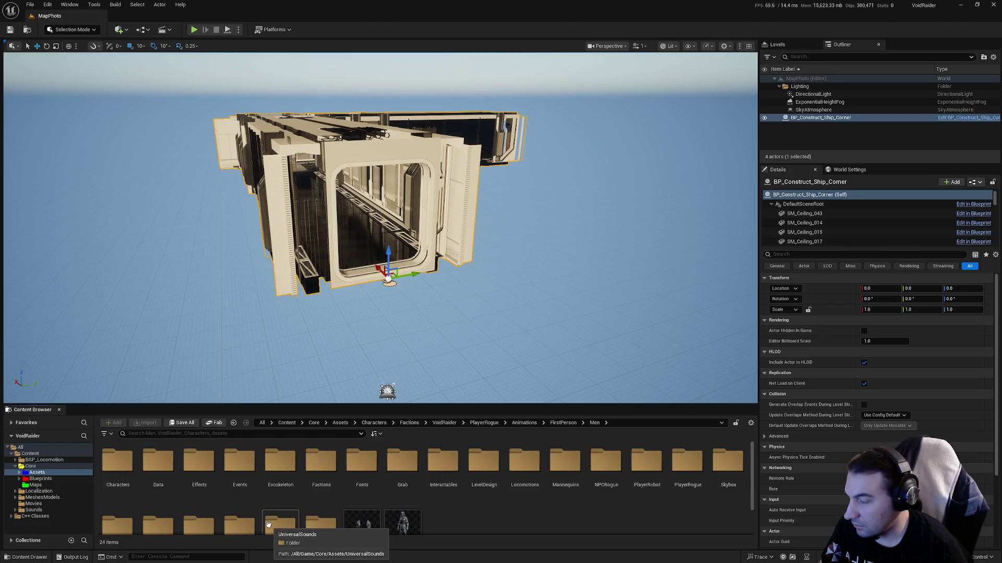
{"action": "scroll", "coordinate": [308, 528], "scroll_direction": "down", "scroll_amount": 1}
{"action": "scroll", "coordinate": [317, 526], "scroll_direction": "up", "scroll_amount": 1}
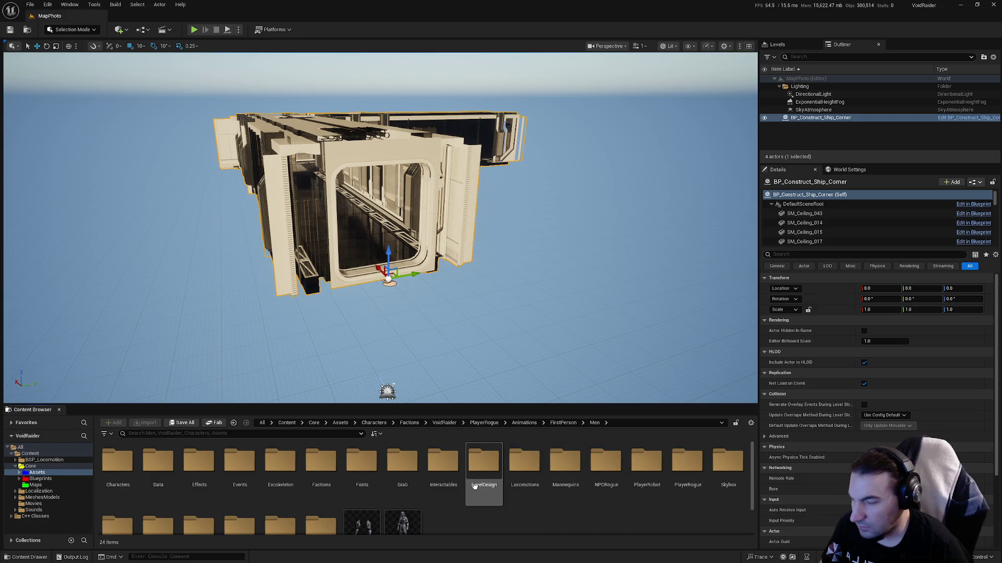
{"action": "double_click", "coordinate": [484, 464]}
- Move SM_Doorway_S_C_Complete into the Meshes folder and return to the Assets subfolders
{"action": "mouse_move", "coordinate": [443, 474]}
{"action": "left_mouse_down"}
{"action": "mouse_move", "coordinate": [280, 522]}
{"action": "mouse_move", "coordinate": [311, 526]}
{"action": "mouse_move", "coordinate": [245, 522]}
{"action": "mouse_move", "coordinate": [361, 480]}
{"action": "mouse_move", "coordinate": [373, 487]}
{"action": "left_mouse_up"}
{"action": "left_click", "coordinate": [381, 494]}
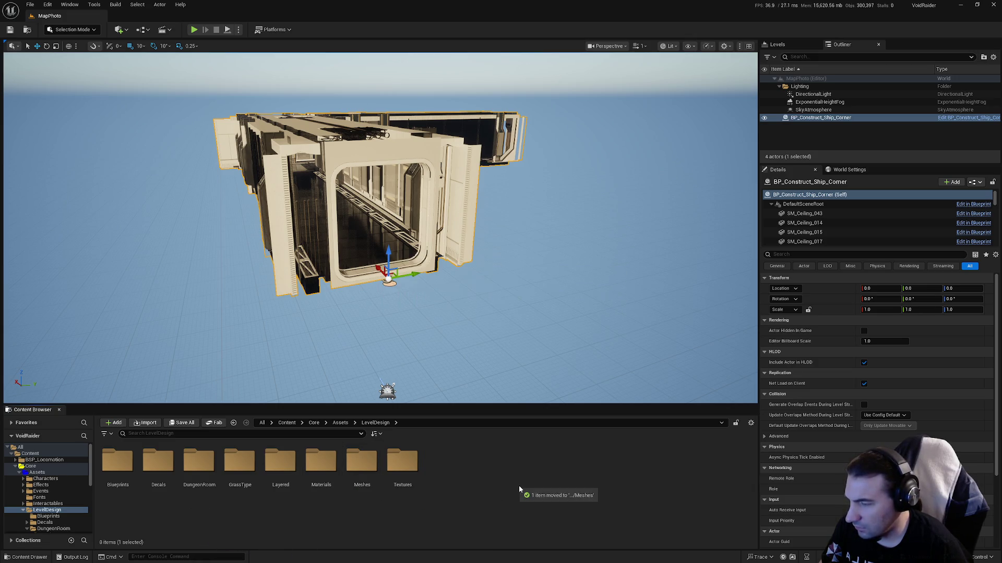
{"action": "left_click", "coordinate": [23, 510]}
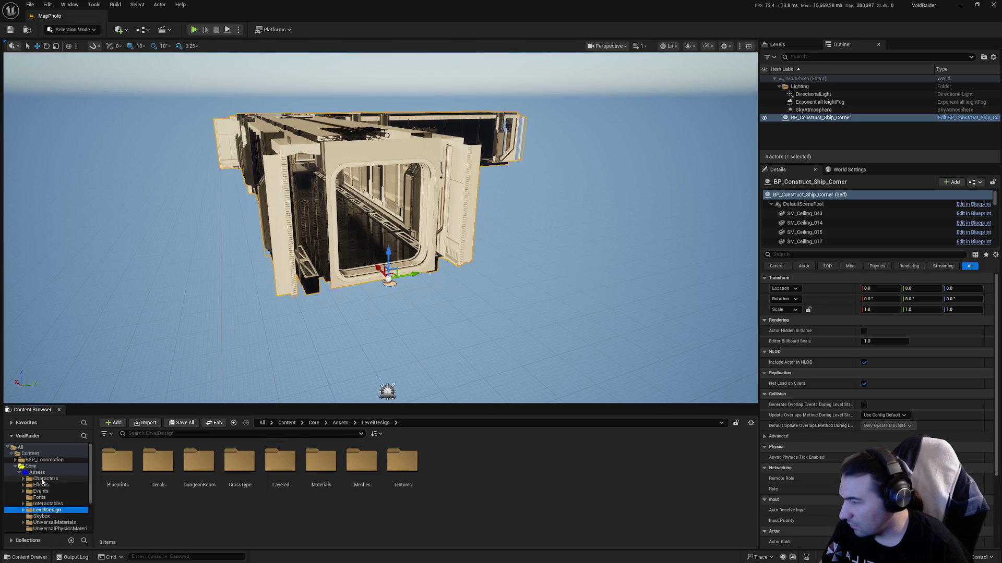
{"action": "left_click", "coordinate": [37, 472]}
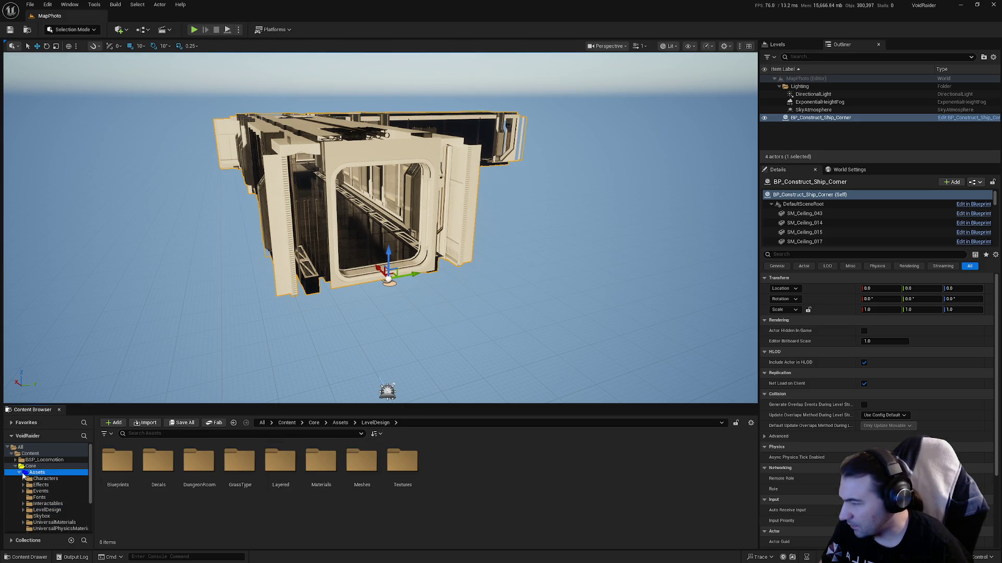
{"action": "left_click", "coordinate": [19, 472]}
- Browse the Core Blueprints folders, checking Interactables and Systems
{"action": "left_click", "coordinate": [41, 480]}
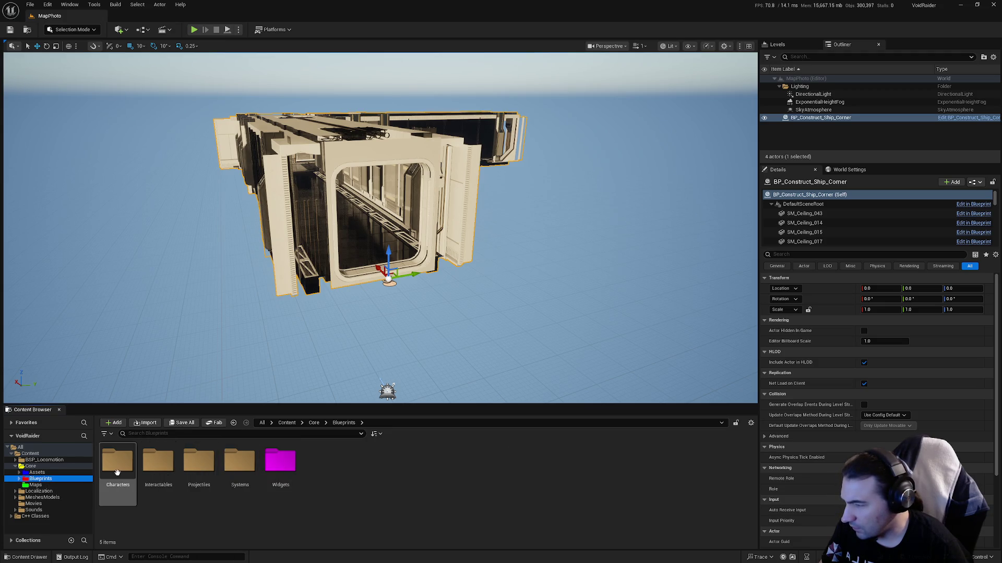
{"action": "left_click", "coordinate": [158, 475]}
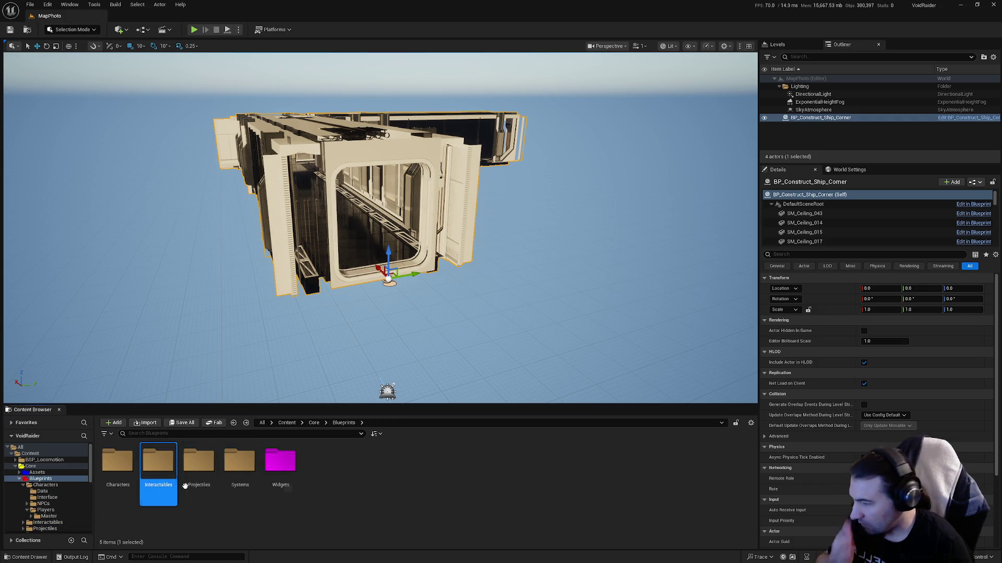
{"action": "left_click", "coordinate": [230, 478]}
{"action": "double_click", "coordinate": [230, 478]}
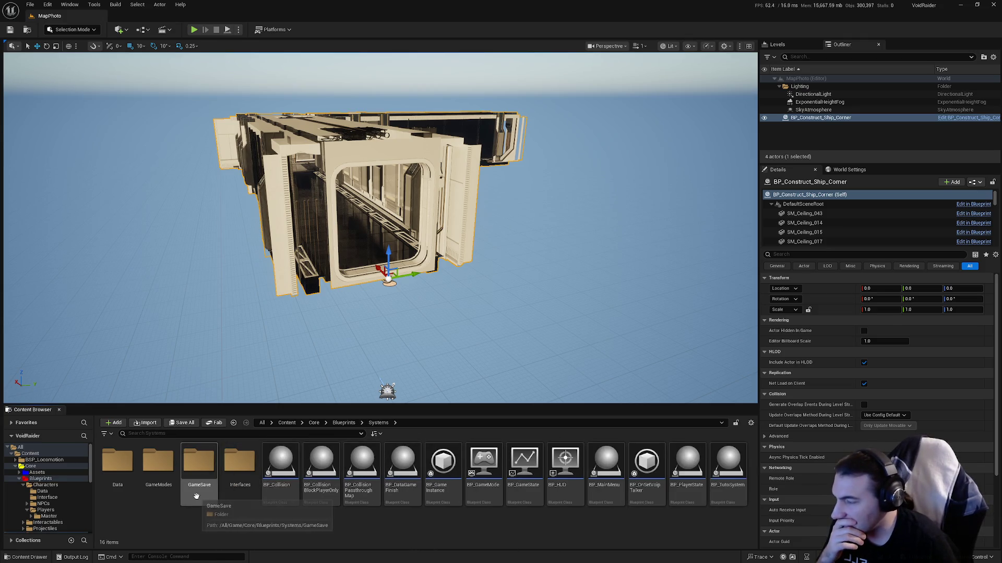
{"action": "left_click", "coordinate": [23, 485]}
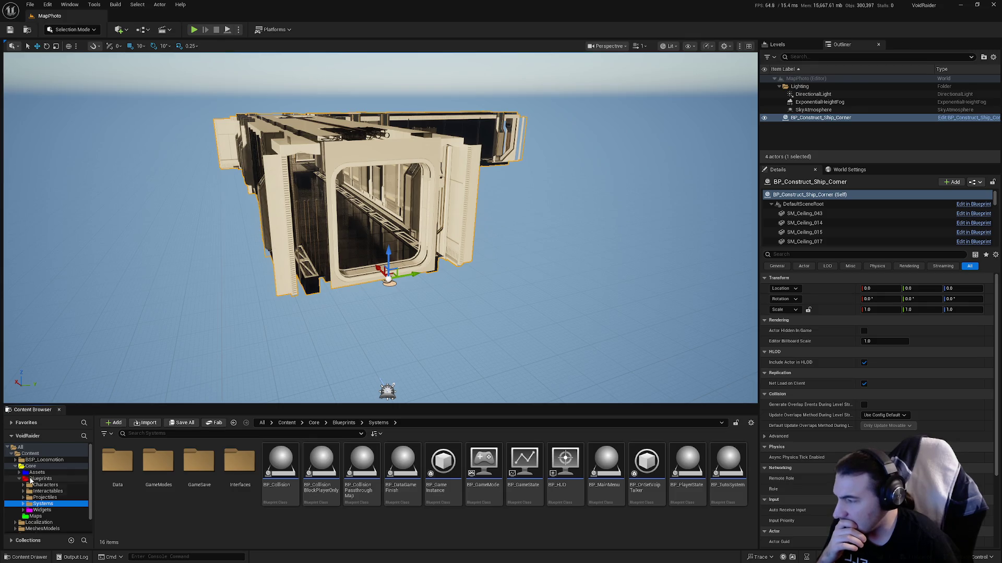
{"action": "left_click", "coordinate": [46, 491]}
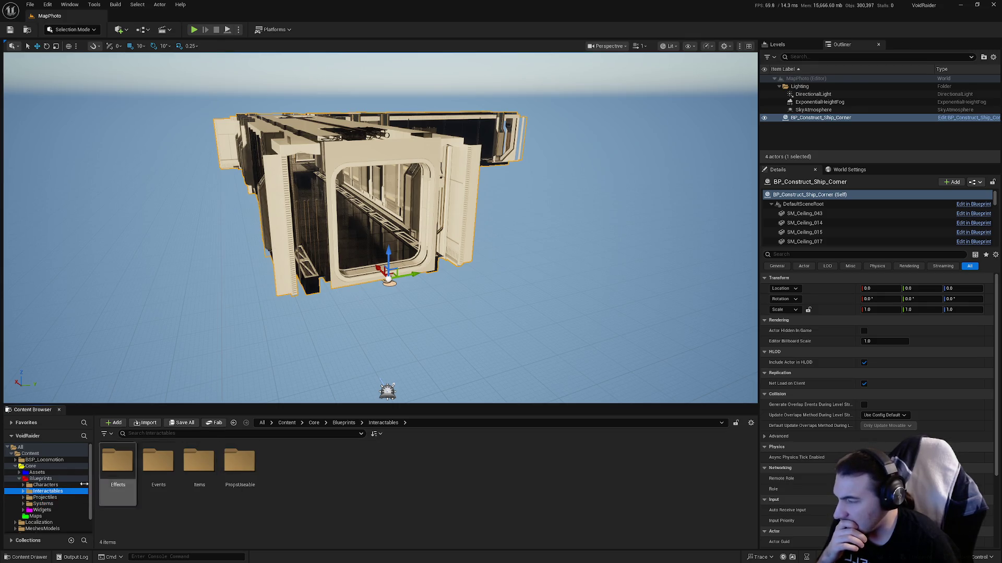
{"action": "left_click", "coordinate": [59, 503]}
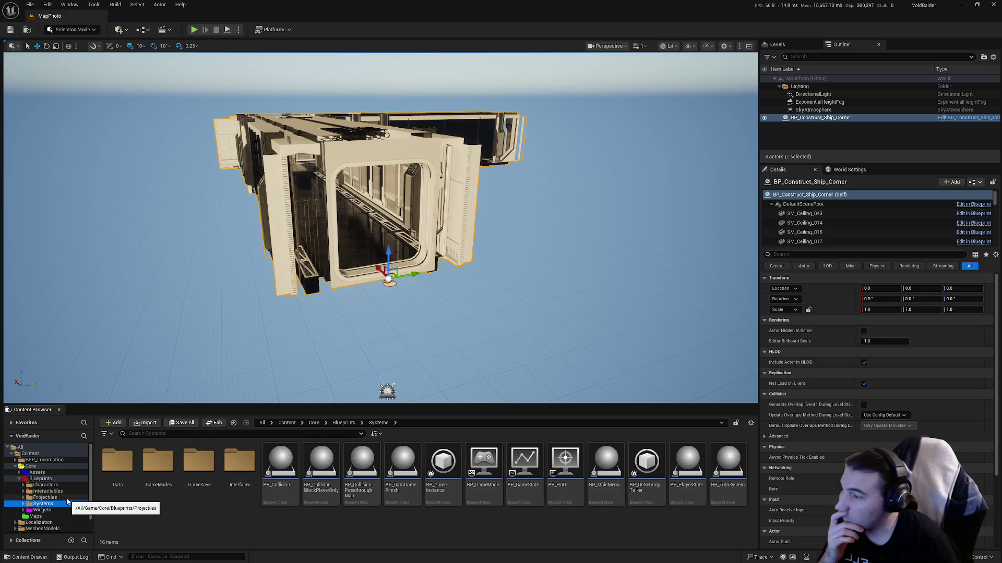
{"action": "left_click", "coordinate": [50, 492]}
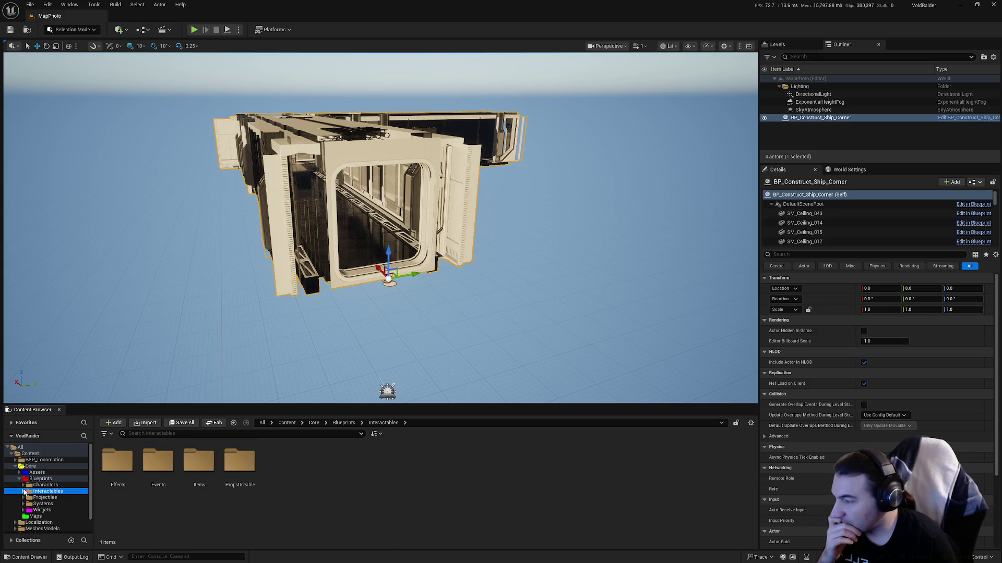
{"action": "left_click", "coordinate": [19, 479]}
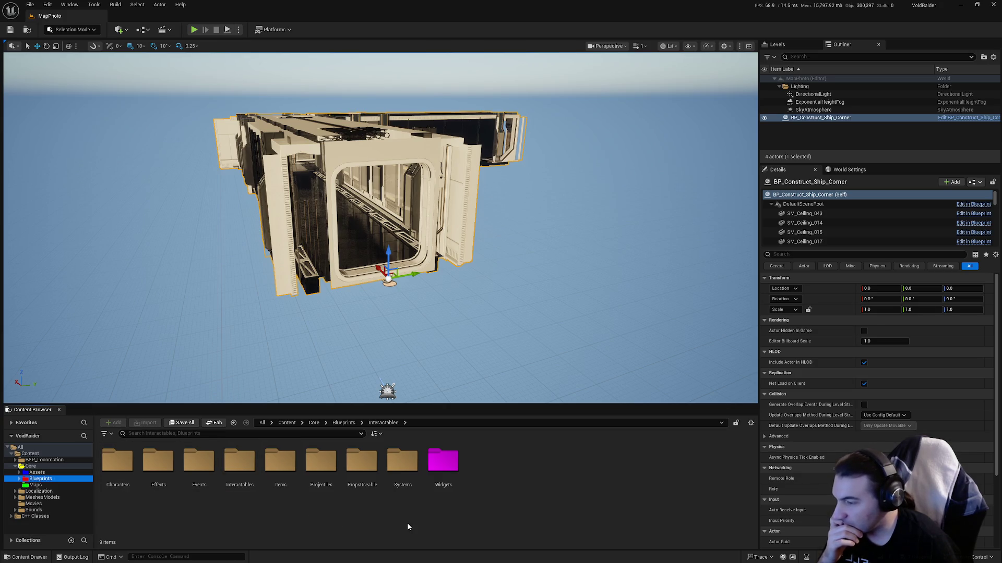
- Open Systems > GameModes > Dungeon > Ship > RoomsShip > Rooms
{"action": "double_click", "coordinate": [401, 472]}
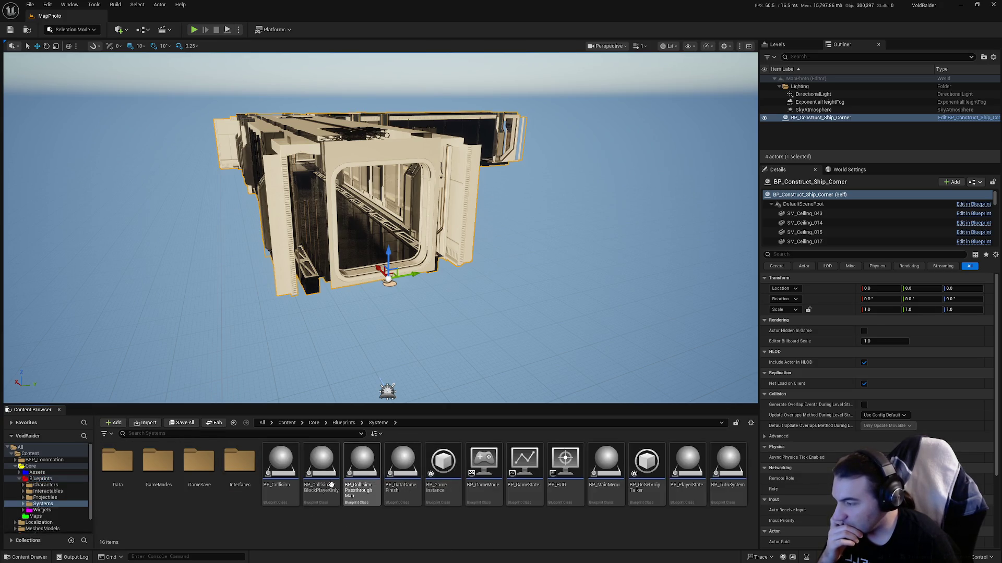
{"action": "double_click", "coordinate": [158, 461]}
{"action": "double_click", "coordinate": [202, 470]}
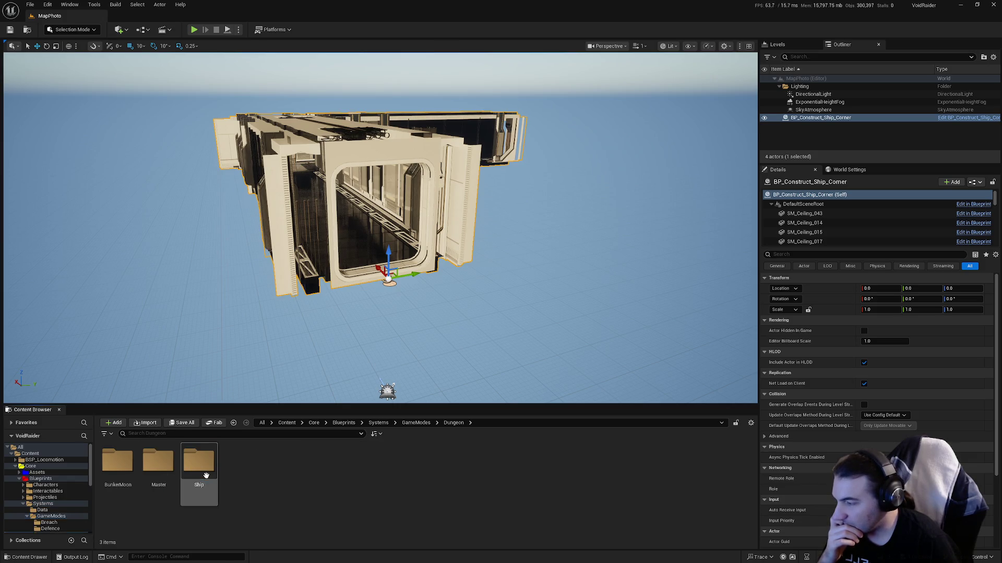
{"action": "left_click", "coordinate": [203, 472]}
{"action": "double_click", "coordinate": [199, 462]}
{"action": "double_click", "coordinate": [117, 462]}
{"action": "left_click", "coordinate": [128, 470]}
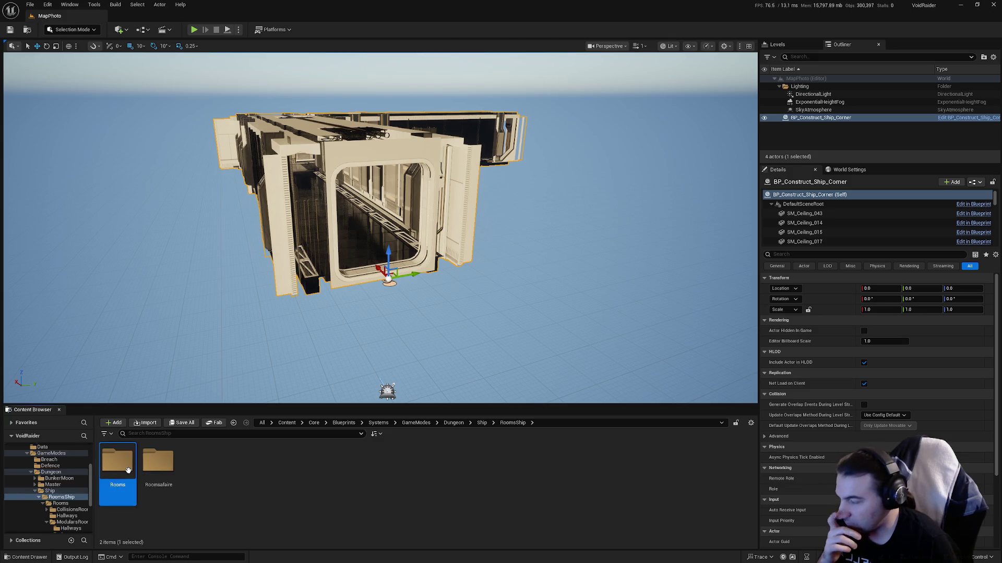
{"action": "double_click", "coordinate": [128, 470]}
- Go into ModularsRoom > Hallways and select the BP_Construct_Ship_Cross blueprint
{"action": "left_click", "coordinate": [241, 469]}
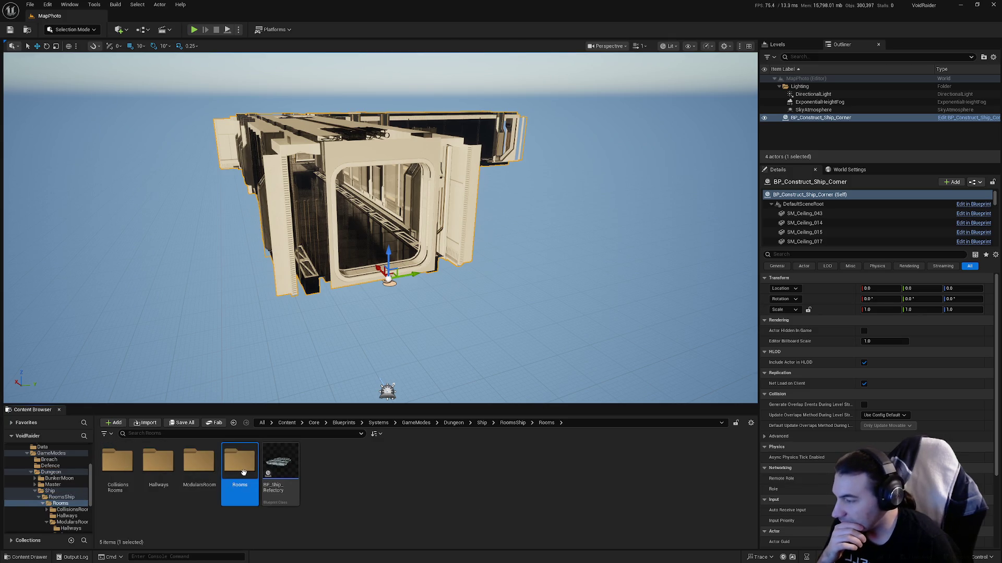
{"action": "double_click", "coordinate": [243, 472]}
{"action": "key", "text": "alt+Left"}
{"action": "double_click", "coordinate": [201, 466]}
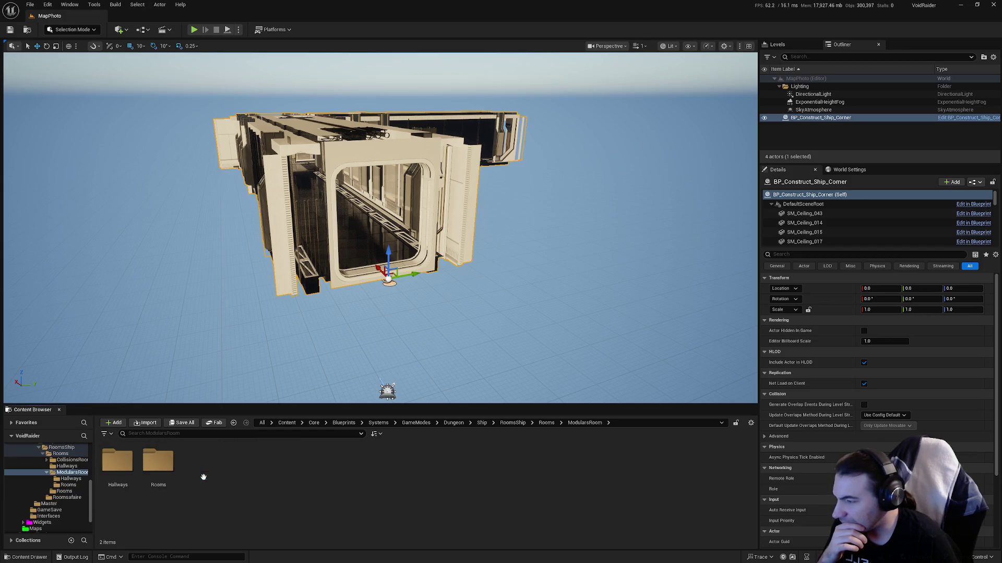
{"action": "left_click", "coordinate": [124, 470]}
{"action": "double_click", "coordinate": [124, 470]}
{"action": "left_click", "coordinate": [158, 464]}
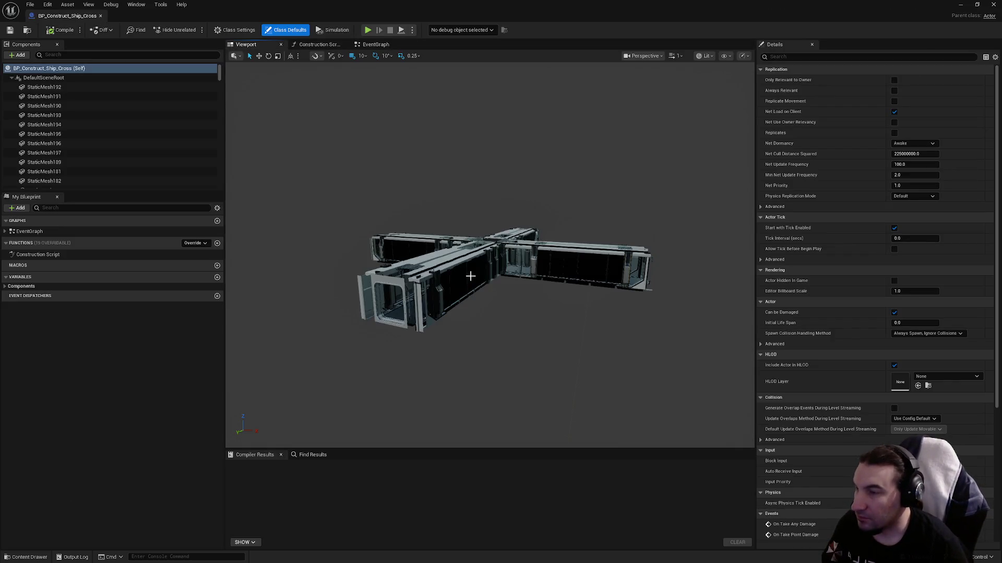
- Delete the pipe mesh in the Cross blueprint's doorway and select the doorway frame's Static Mesh
{"action": "mouse_move", "coordinate": [470, 276]}
{"action": "left_mouse_down"}
{"action": "mouse_move", "coordinate": [461, 222]}
{"action": "mouse_move", "coordinate": [451, 271]}
{"action": "left_mouse_up"}
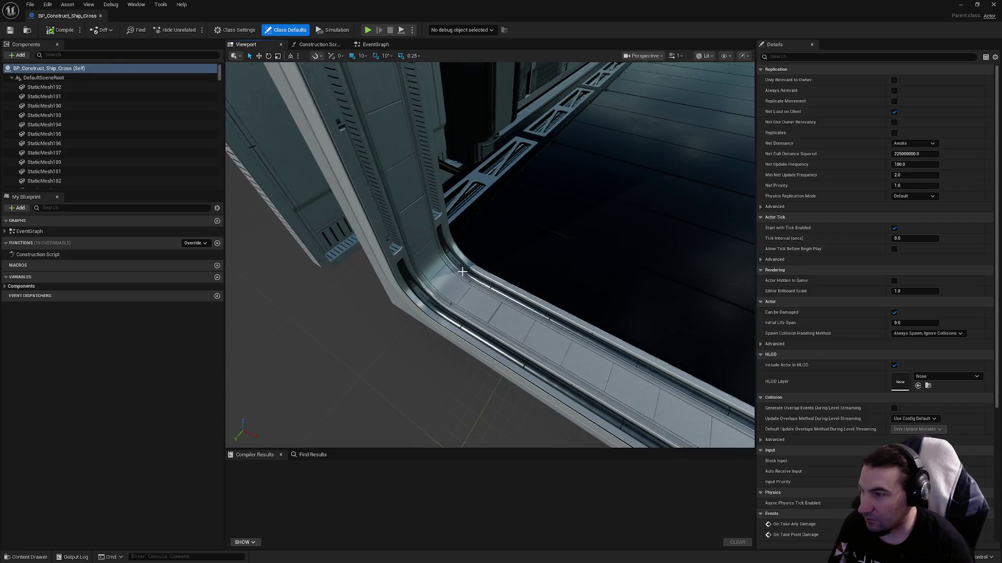
{"action": "left_click", "coordinate": [451, 271]}
{"action": "key", "text": "Delete"}
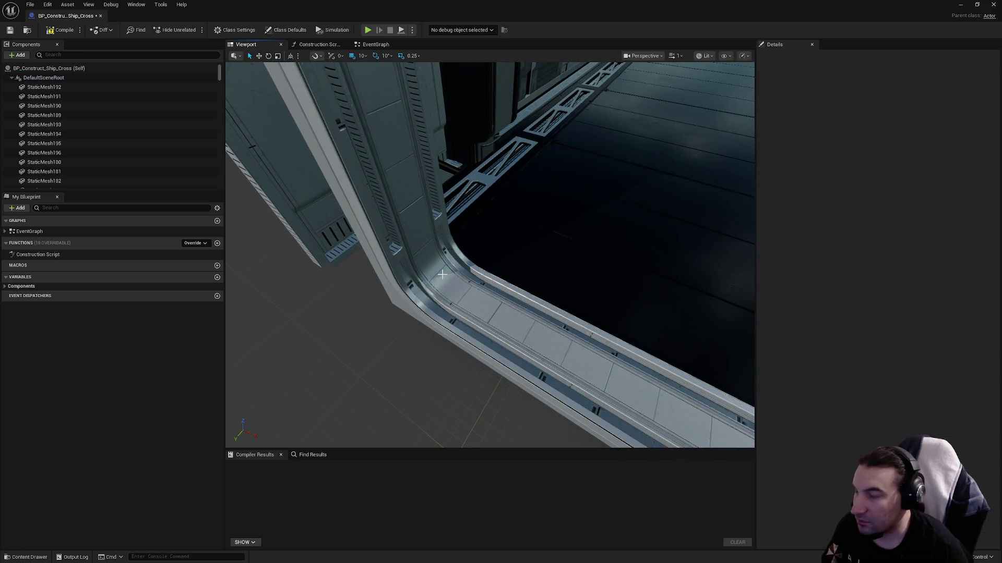
{"action": "left_click", "coordinate": [442, 274]}
{"action": "left_click", "coordinate": [932, 209]}
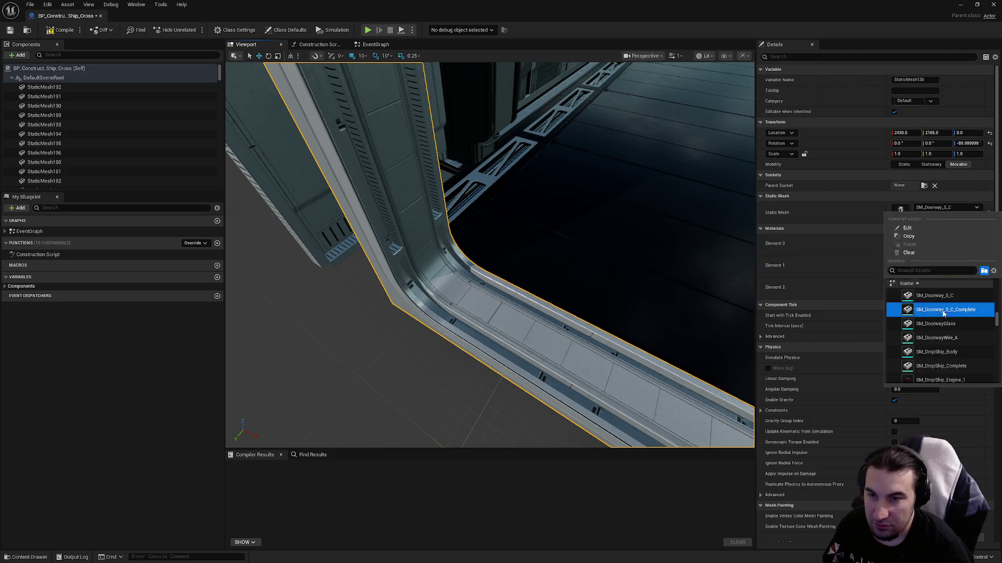
- Set the first frame to SM_Doorway_S_C_Complete and delete the next SM_Pipe_Doorway_SC pipe
{"action": "left_click", "coordinate": [466, 278]}
{"action": "mouse_move", "coordinate": [505, 266]}
{"action": "left_mouse_down"}
{"action": "mouse_move", "coordinate": [538, 282]}
{"action": "mouse_move", "coordinate": [559, 266]}
{"action": "left_mouse_up"}
{"action": "left_click_drag", "start_coordinate": [508, 247], "coordinate": [512, 244]}
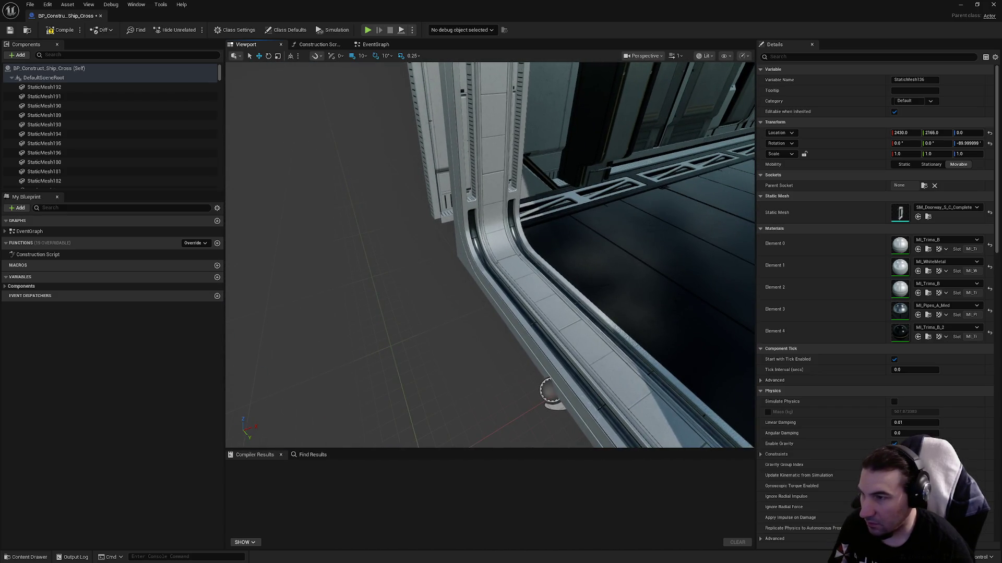
{"action": "left_click", "coordinate": [515, 240]}
{"action": "key", "text": "Delete"}
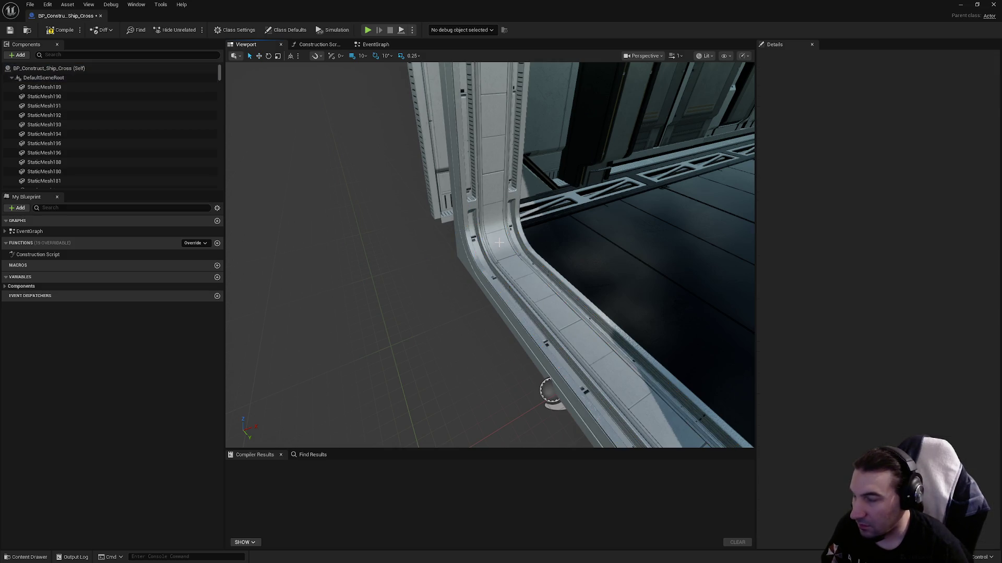
- Swap the second frame to SM_Doorway_S_C_Complete and check the adjacent frame panel's mesh
{"action": "left_click", "coordinate": [953, 208]}
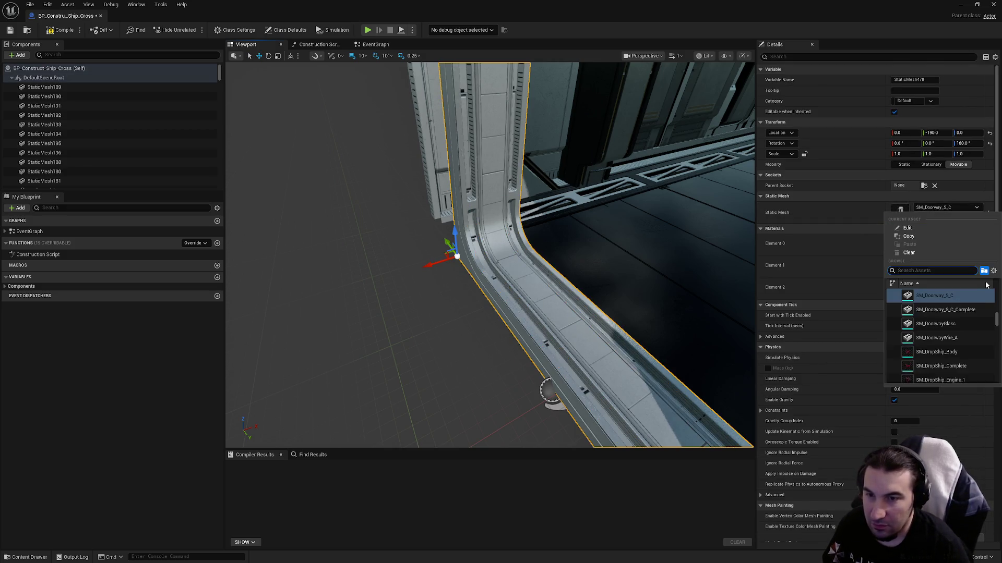
{"action": "left_click", "coordinate": [505, 288]}
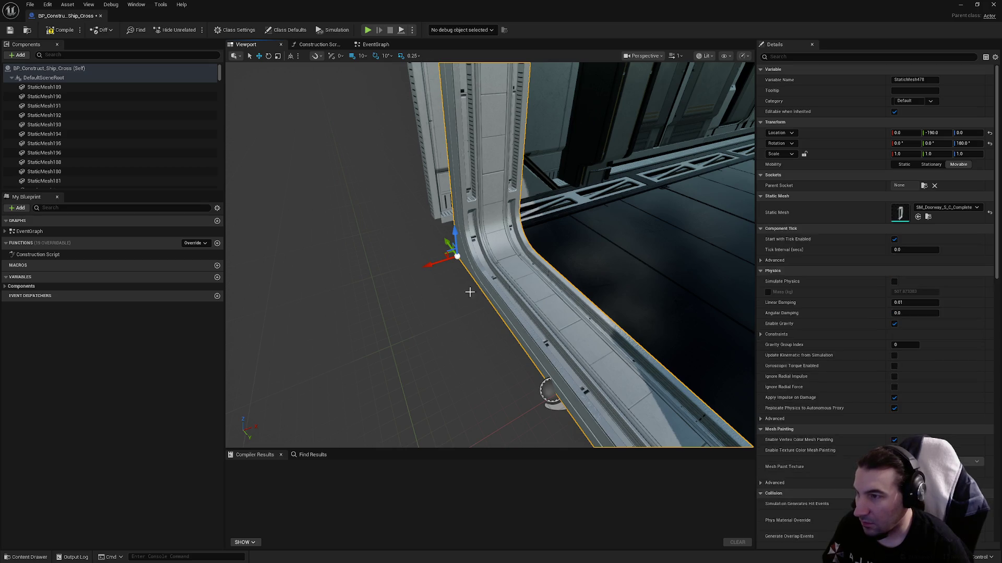
{"action": "mouse_move", "coordinate": [475, 287]}
{"action": "left_mouse_down"}
{"action": "mouse_move", "coordinate": [464, 219]}
{"action": "mouse_move", "coordinate": [443, 292]}
{"action": "mouse_move", "coordinate": [394, 314]}
{"action": "mouse_move", "coordinate": [566, 315]}
{"action": "left_mouse_up"}
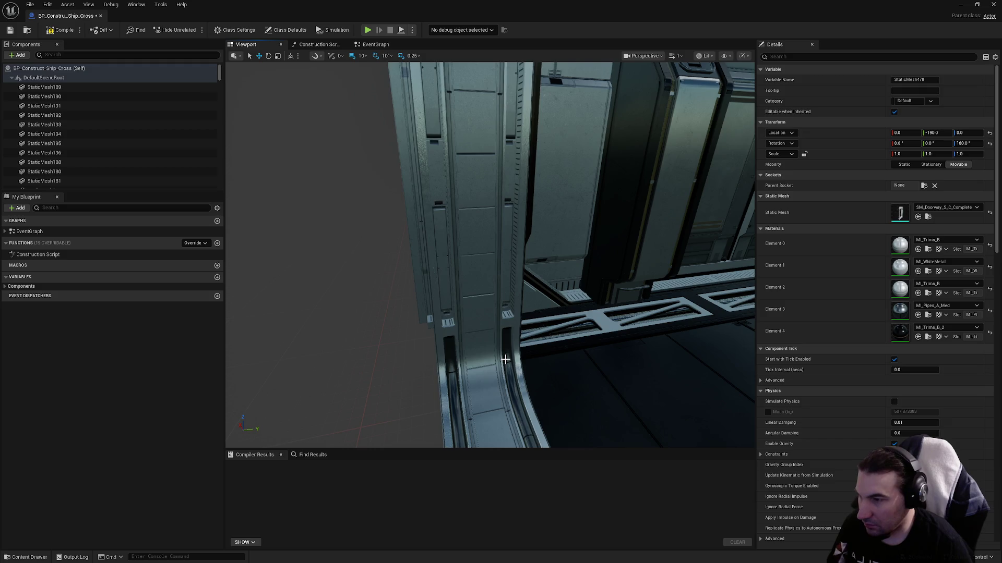
{"action": "left_click", "coordinate": [505, 359]}
{"action": "left_click", "coordinate": [476, 363]}
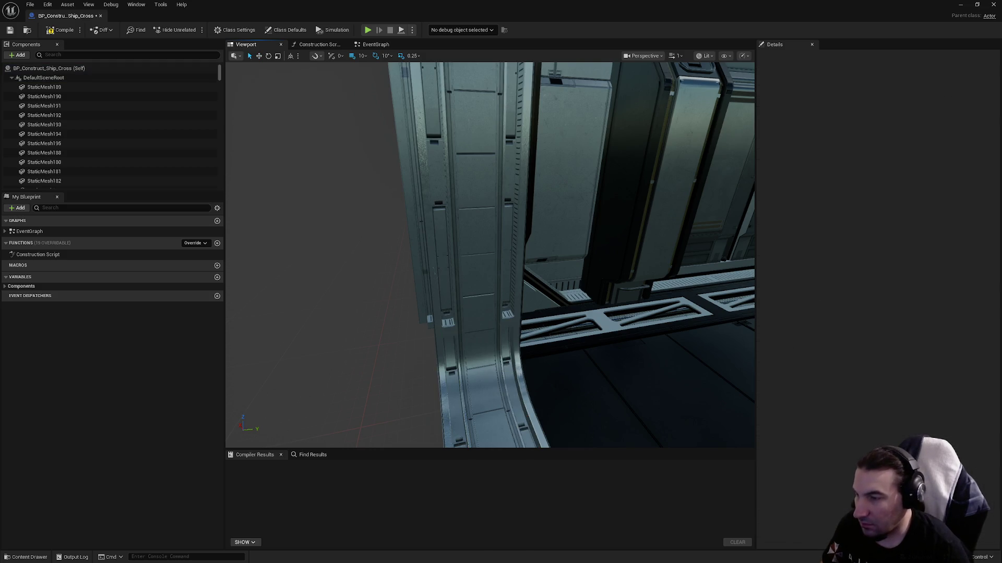
{"action": "left_click", "coordinate": [938, 210]}
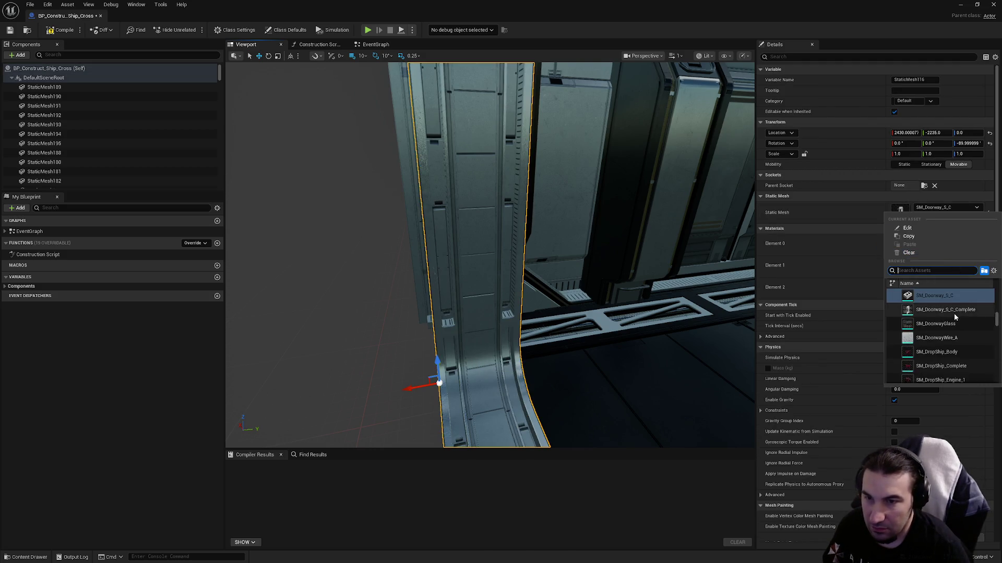
{"action": "key", "text": "Escape"}
- Delete the last doorway pipe and check the remaining wall panel's mesh
{"action": "mouse_move", "coordinate": [435, 244]}
{"action": "left_mouse_down"}
{"action": "mouse_move", "coordinate": [427, 313]}
{"action": "mouse_move", "coordinate": [415, 237]}
{"action": "left_mouse_up"}
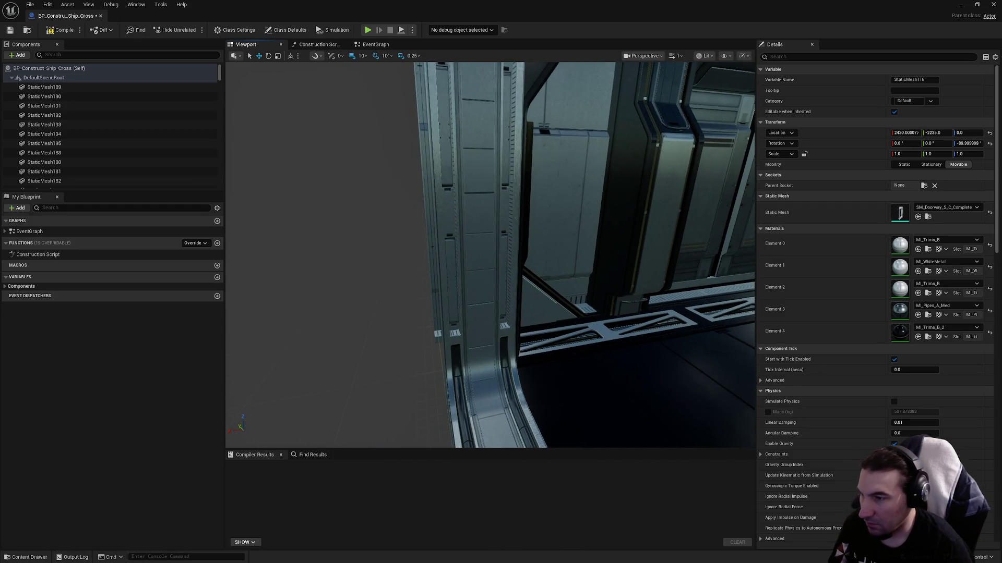
{"action": "left_click", "coordinate": [499, 362]}
{"action": "key", "text": "Delete"}
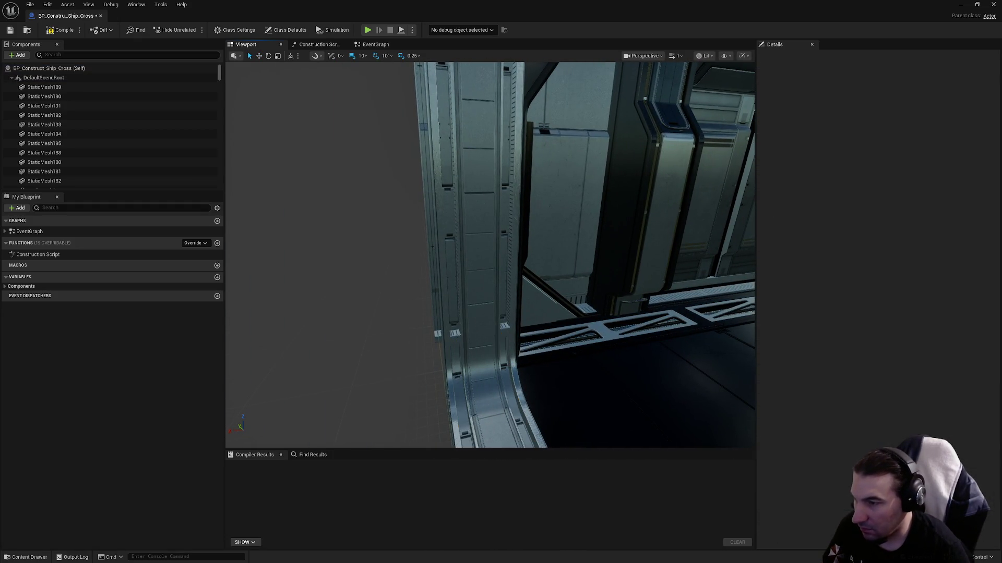
{"action": "left_click", "coordinate": [476, 315]}
{"action": "left_click", "coordinate": [927, 208]}
{"action": "key", "text": "Escape"}
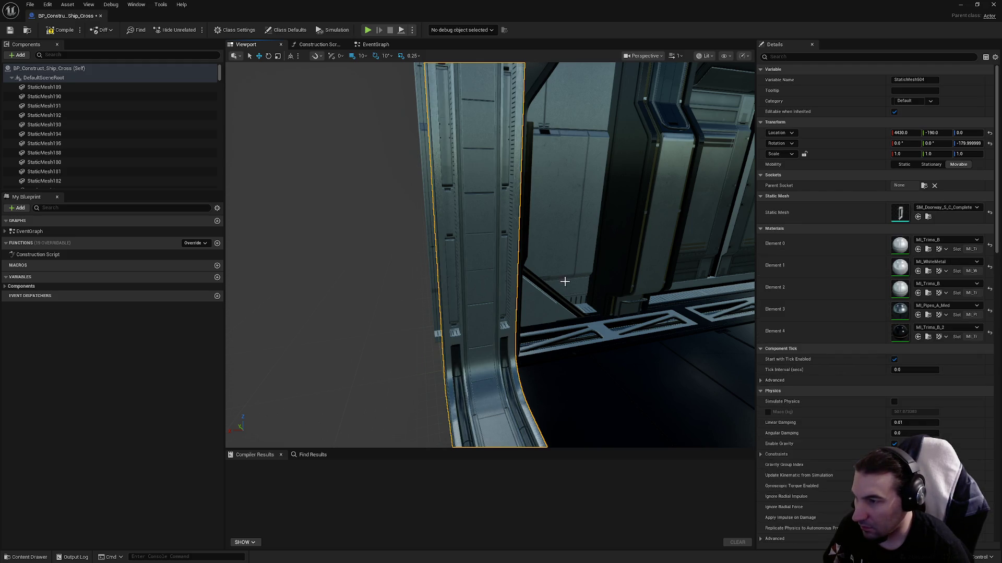
{"action": "key", "text": "f"}
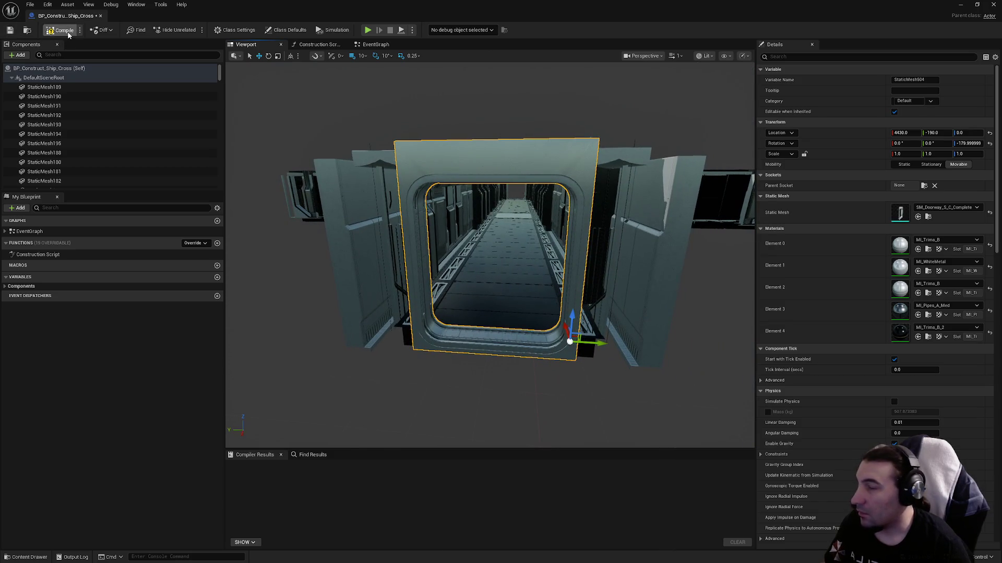
- Compile BP_Construct_Ship_Cross, close its editor and save the blueprint
{"action": "left_click", "coordinate": [9, 28]}
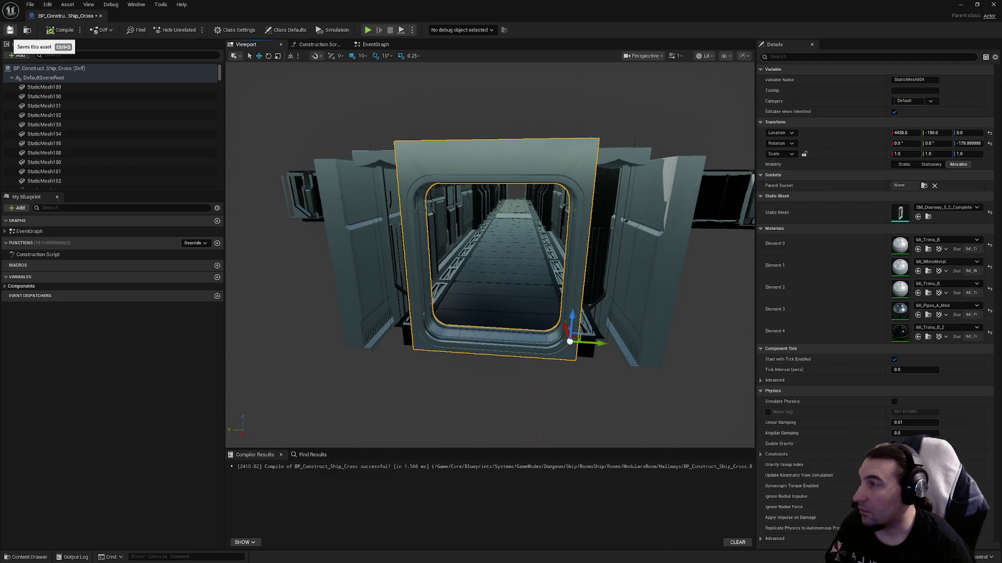
{"action": "left_click", "coordinate": [979, 5]}
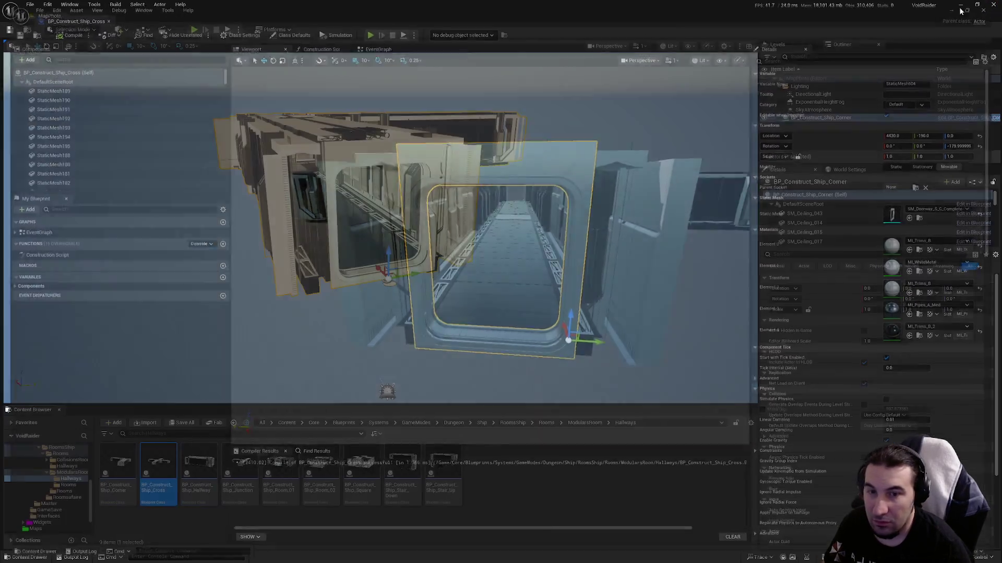
{"action": "left_click", "coordinate": [176, 421]}
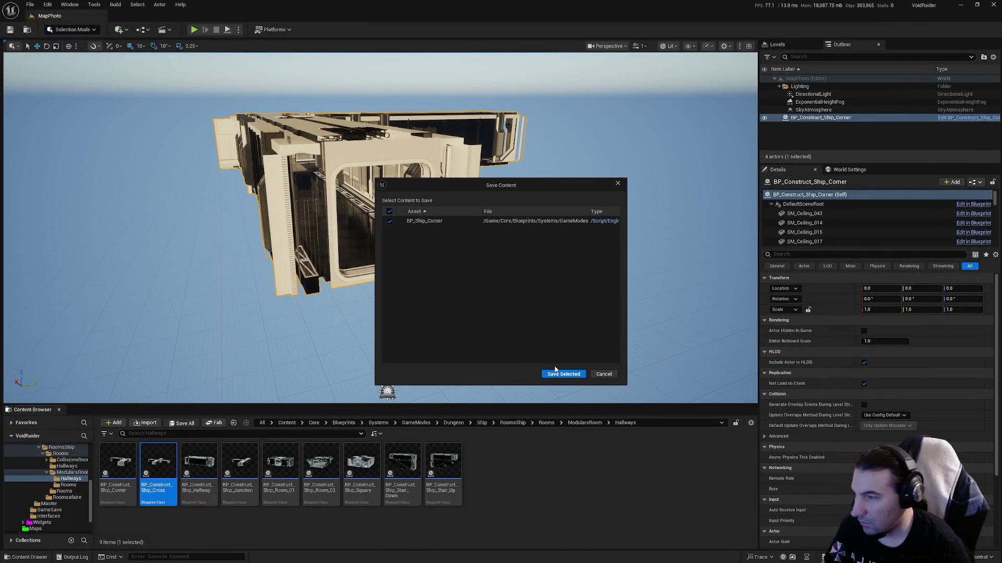
{"action": "left_click", "coordinate": [564, 374]}
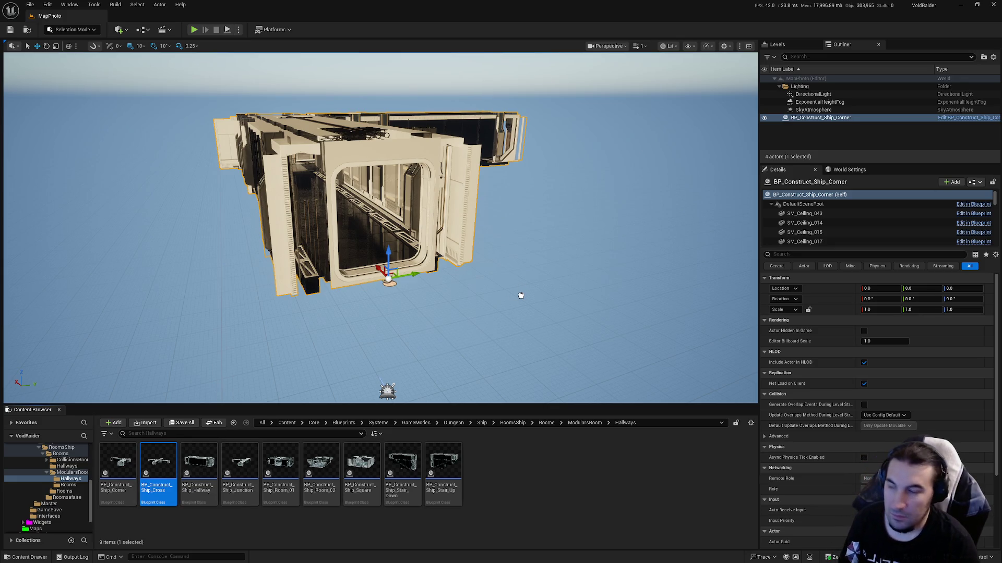
- Place BP_Construct_Ship_Cross in the level at location 0, 0, 0
{"action": "left_click_drag", "start_coordinate": [521, 296], "coordinate": [522, 293]}
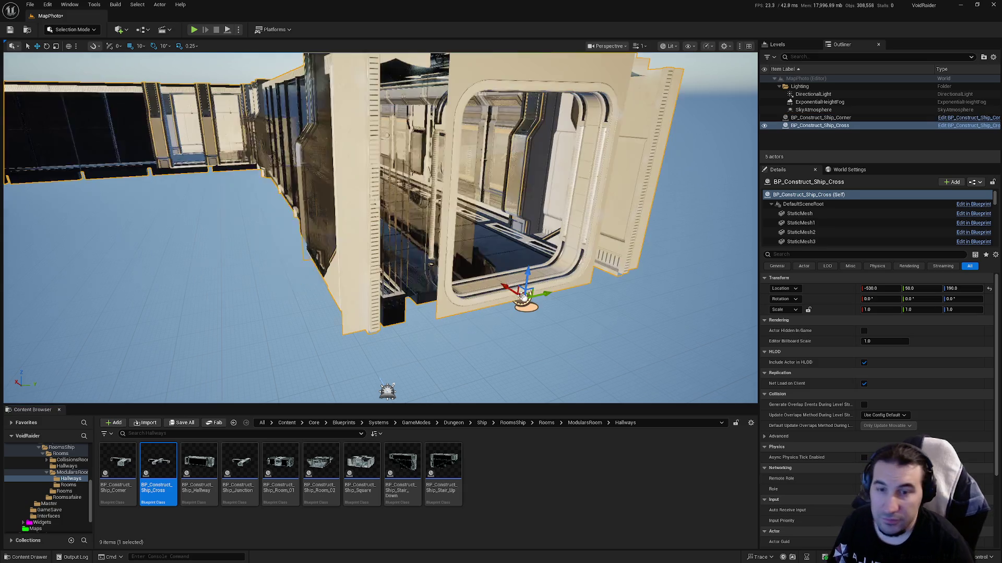
{"action": "left_click", "coordinate": [887, 289]}
{"action": "type", "text": "0"}
{"action": "key", "text": "Tab"}
{"action": "type", "text": "0"}
{"action": "key", "text": "Tab"}
{"action": "type", "text": "0"}
{"action": "key", "text": "Return"}
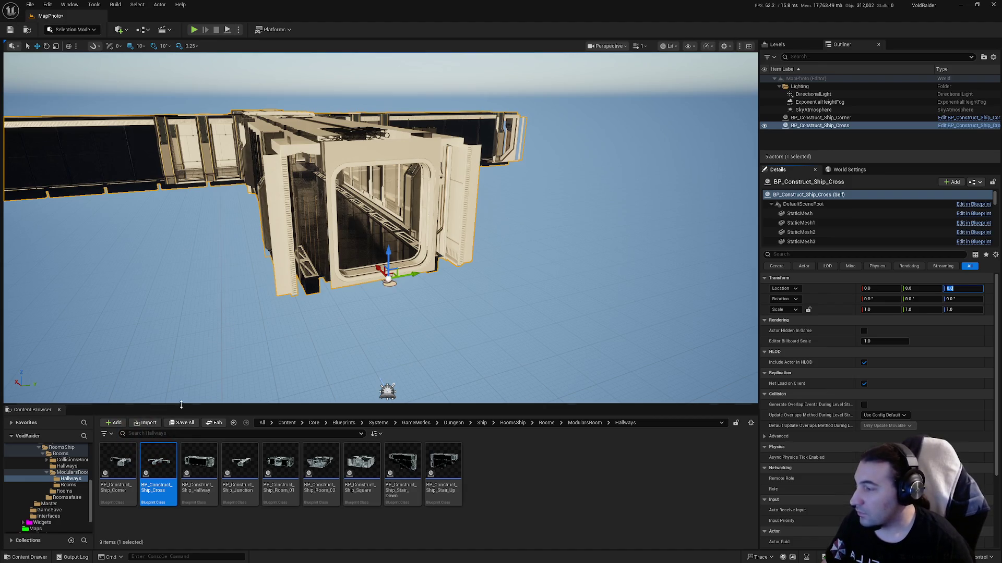
- Save all content including the MapPhoto level
{"action": "left_click", "coordinate": [183, 422]}
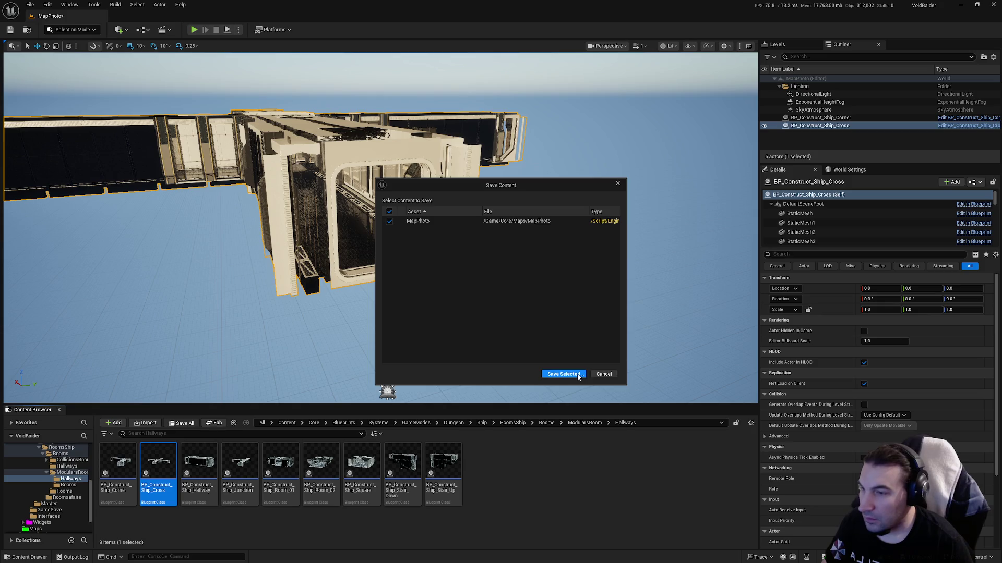
{"action": "left_click", "coordinate": [577, 374]}
{"action": "left_click", "coordinate": [779, 87]}
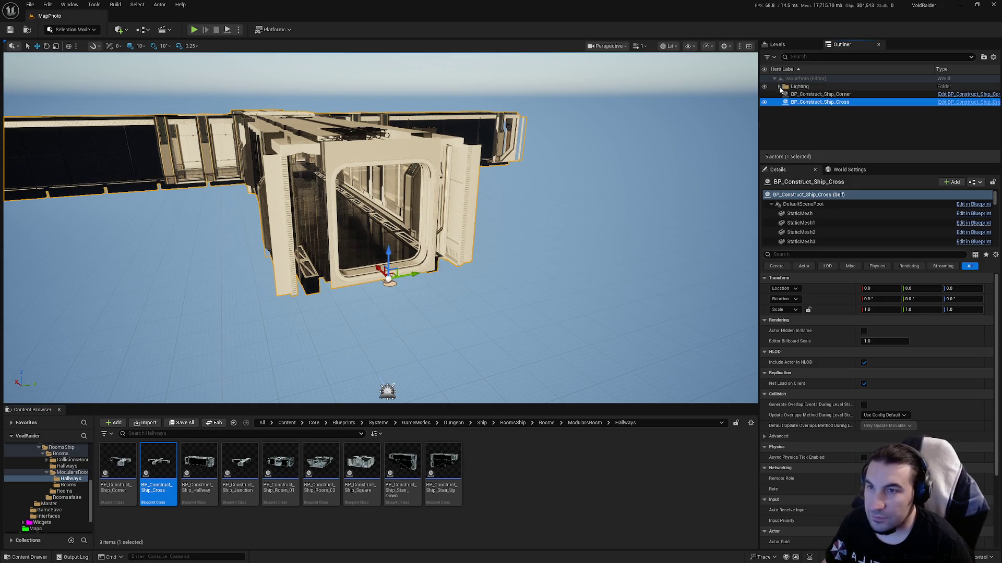
- Create a new Outliner folder named Construct
{"action": "right_click", "coordinate": [812, 114]}
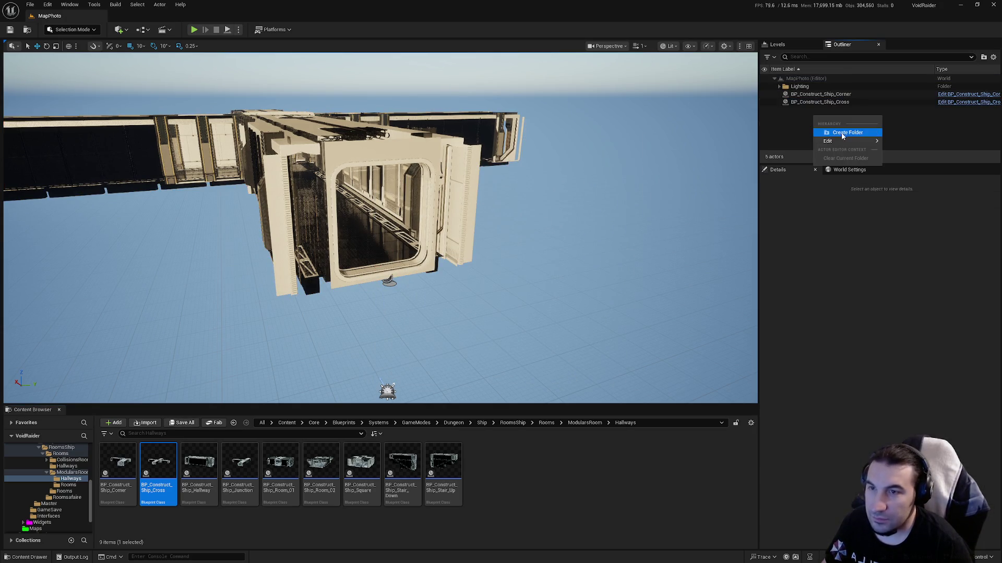
{"action": "left_click", "coordinate": [842, 134]}
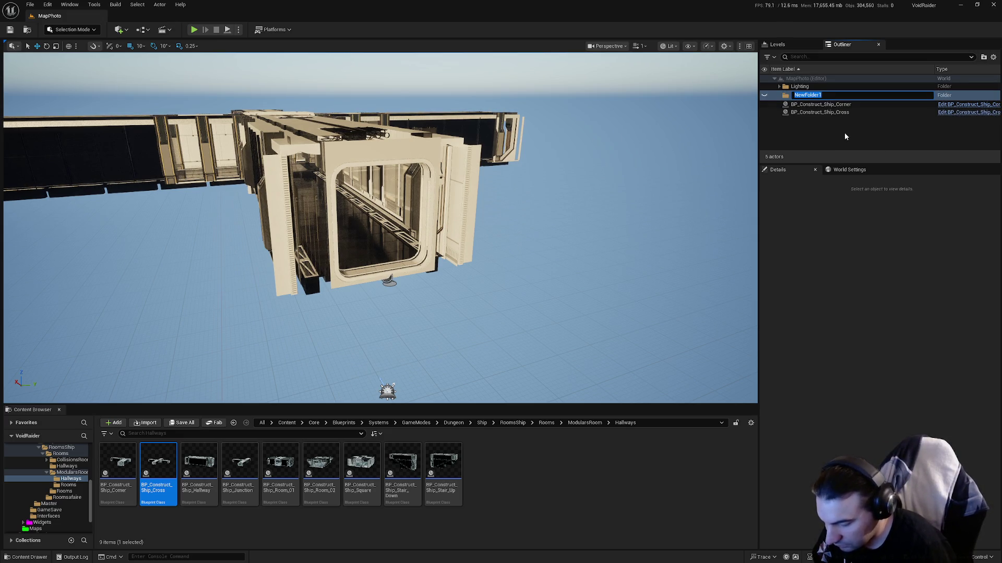
{"action": "type", "text": "Ro"}
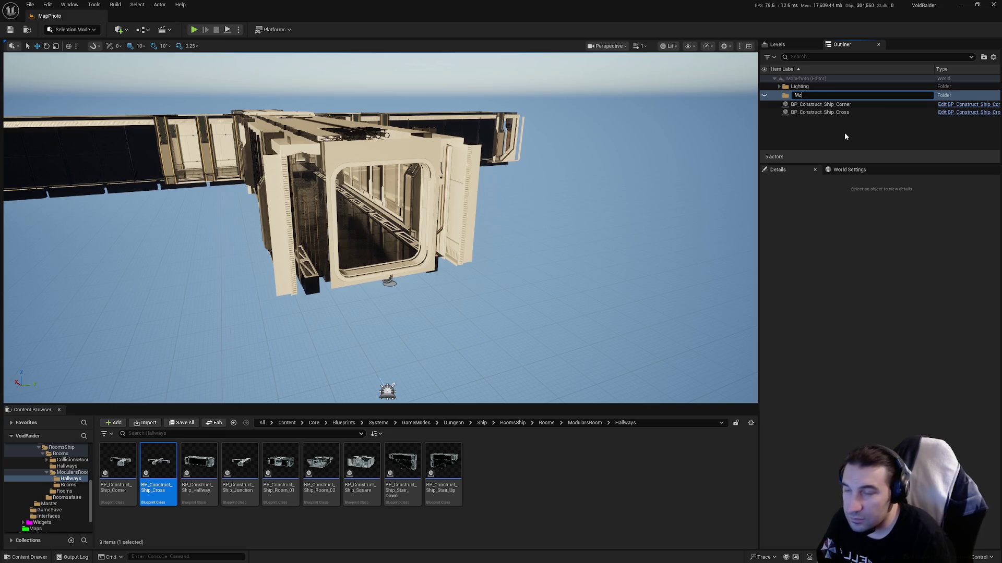
{"action": "key", "text": "BackSpace"}
{"action": "key", "text": "BackSpace"}
{"action": "type", "text": "Construct"}
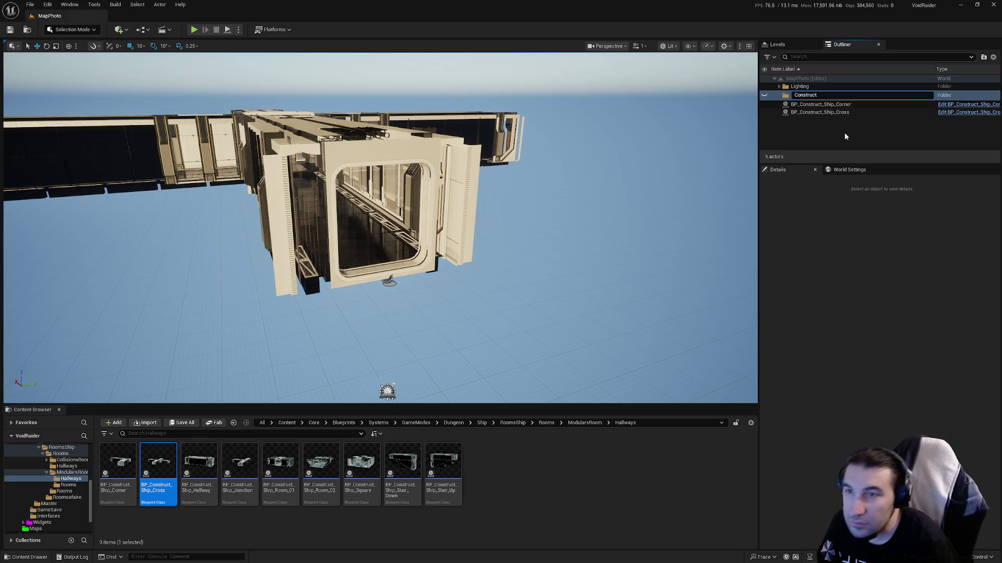
{"action": "key", "text": "Return"}
- Move the Corner and Cross ship actors into Construct and save the level
{"action": "left_click", "coordinate": [821, 102]}
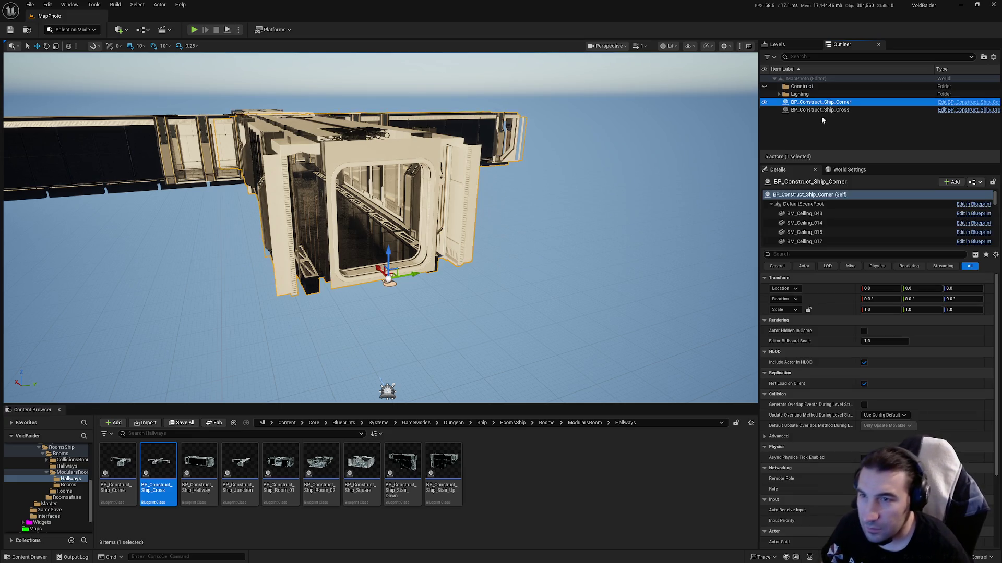
{"action": "left_click", "coordinate": [819, 110], "text": "shift"}
{"action": "left_click_drag", "start_coordinate": [819, 110], "coordinate": [805, 89]}
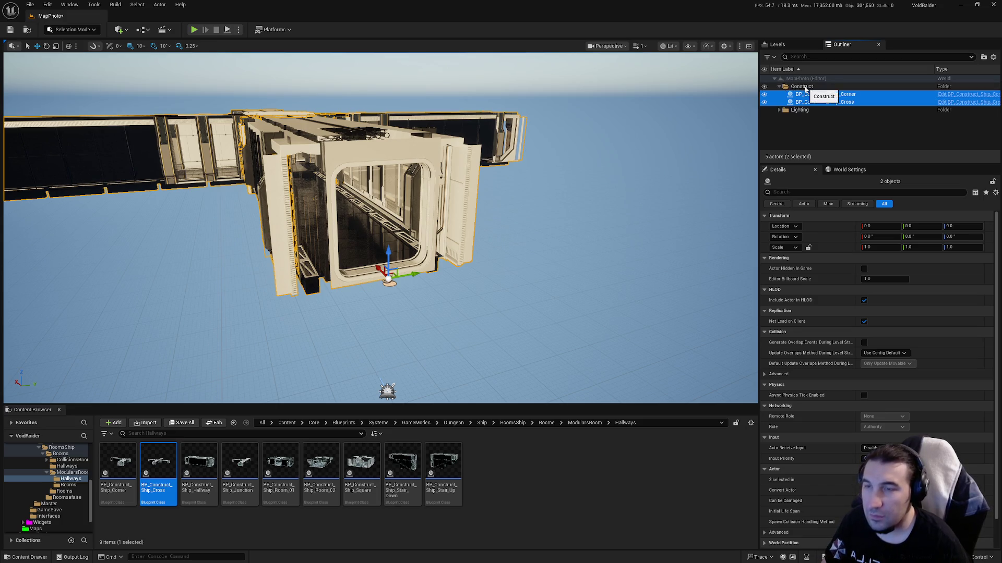
{"action": "left_click", "coordinate": [13, 32]}
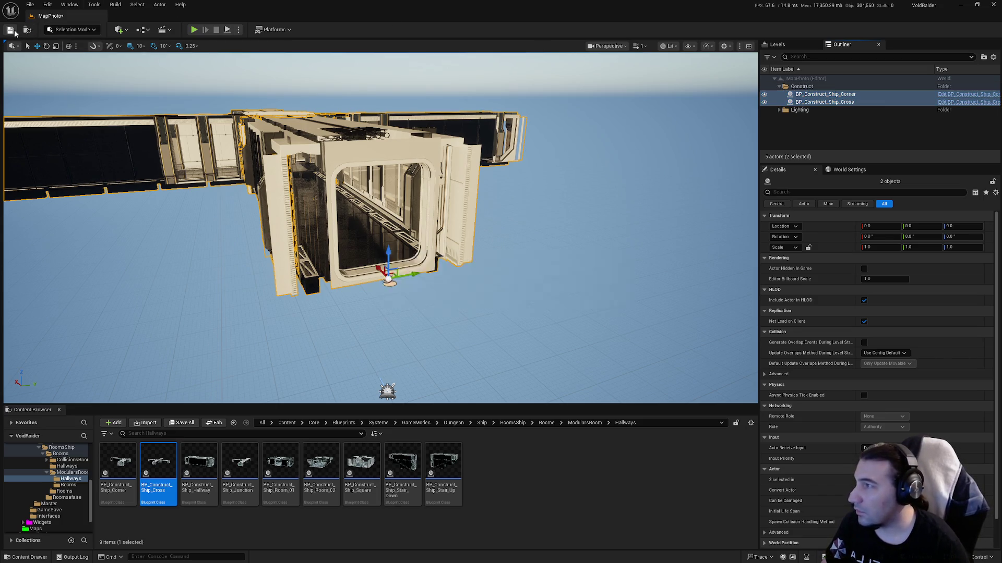
- Open the Maps folder and start renaming the MapPhoto level
{"action": "left_click", "coordinate": [827, 103]}
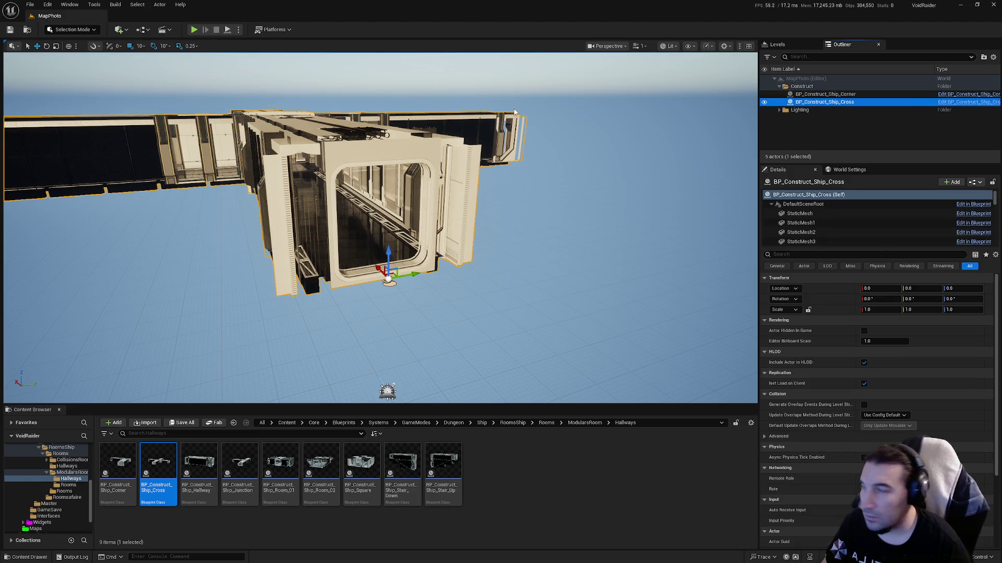
{"action": "left_click", "coordinate": [42, 528]}
{"action": "left_click", "coordinate": [616, 474]}
{"action": "key", "text": "F2"}
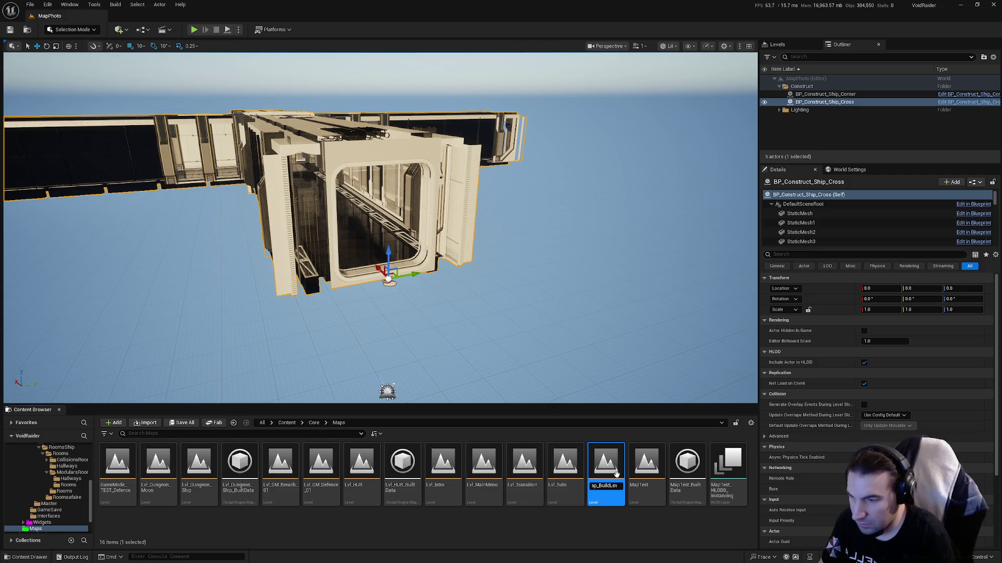
- Cancel the MapPhoto rename at the warning and return to the Hallways folder
{"action": "type", "text": "T'e"}
{"action": "key", "text": "BackSpace"}
{"action": "key", "text": "BackSpace"}
{"action": "type", "text": "t"}
{"action": "key", "text": "Return"}
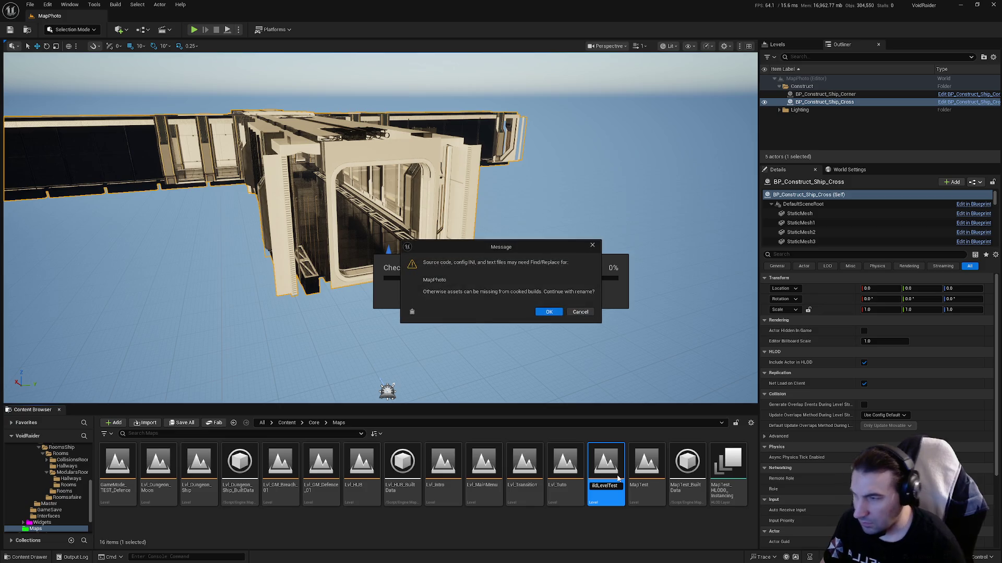
{"action": "left_click", "coordinate": [580, 313]}
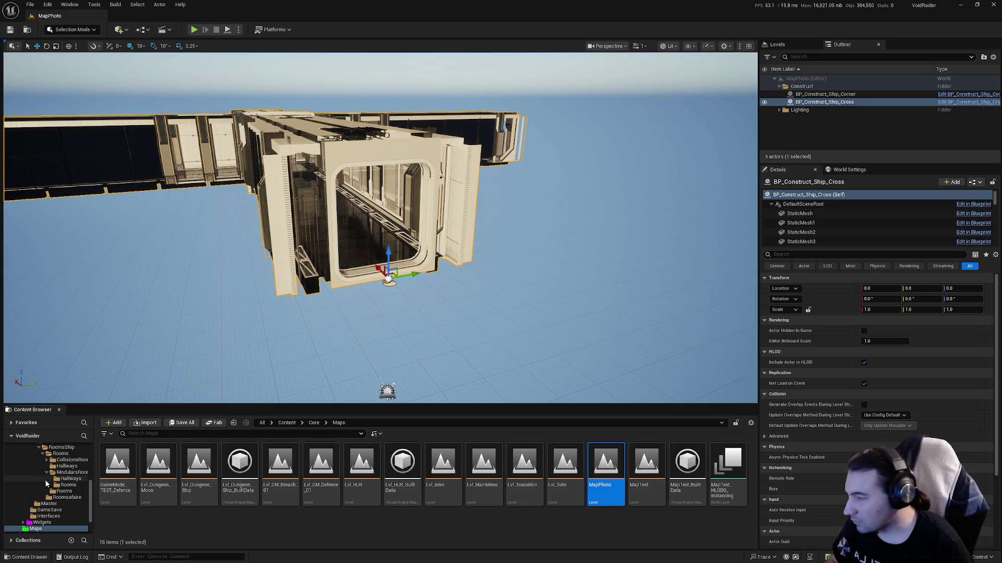
{"action": "left_click", "coordinate": [86, 478]}
{"action": "left_click", "coordinate": [94, 5]}
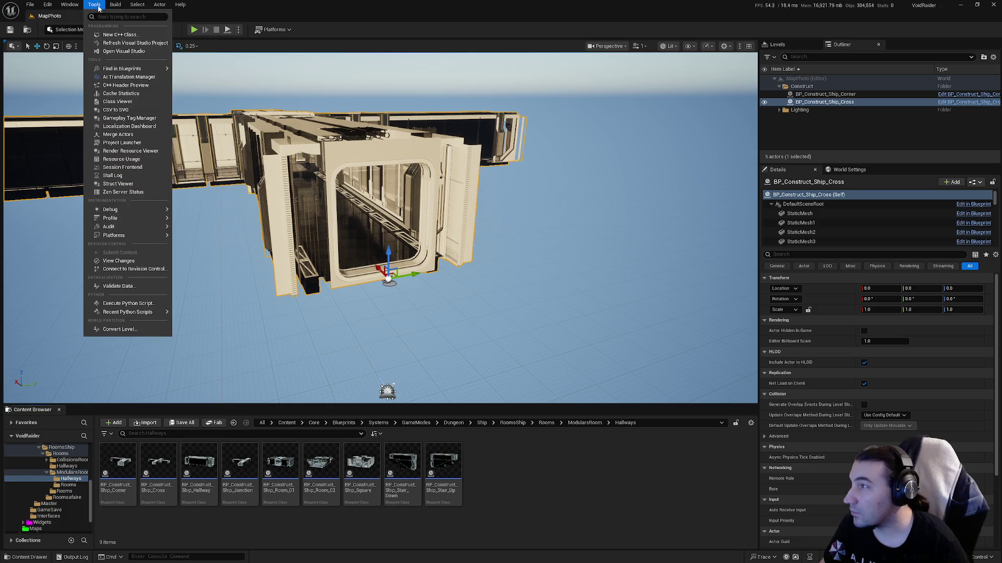
- Open Merge Actors for BP_Construct_Ship_Cross and start the merge
{"action": "left_click", "coordinate": [128, 136]}
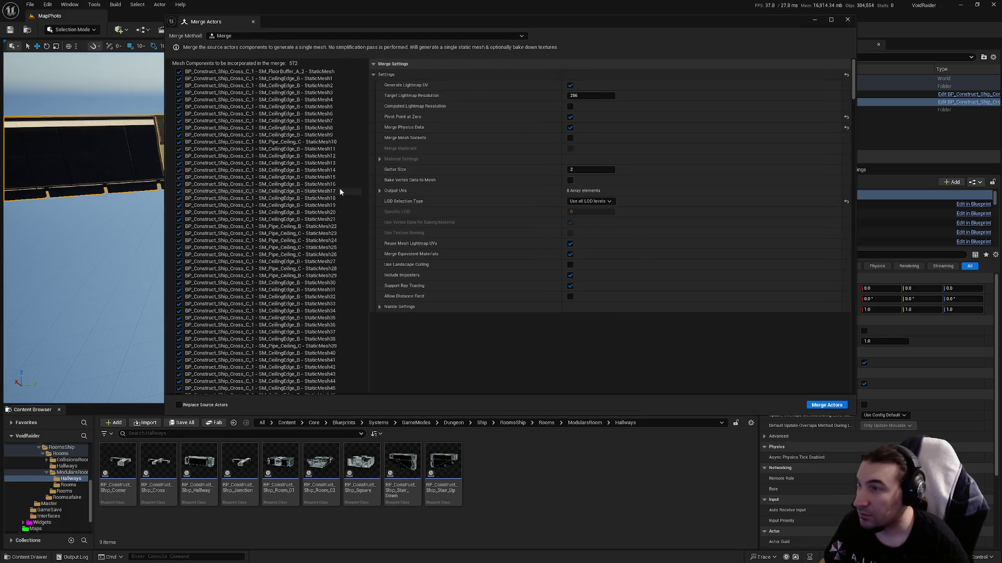
{"action": "mouse_move", "coordinate": [728, 23]}
{"action": "left_mouse_down"}
{"action": "mouse_move", "coordinate": [604, 69]}
{"action": "mouse_move", "coordinate": [631, 44]}
{"action": "left_mouse_up"}
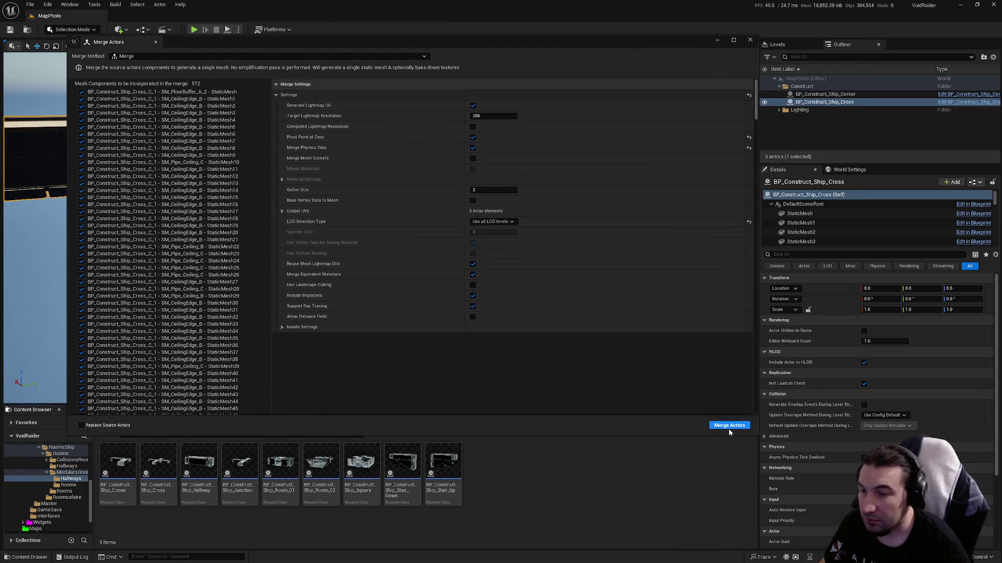
{"action": "left_click", "coordinate": [728, 426]}
- Choose Core > Assets > LevelDesign > DungeonRoom > ShipDungeon > Meshes > Hallways as destination
{"action": "double_click", "coordinate": [458, 214]}
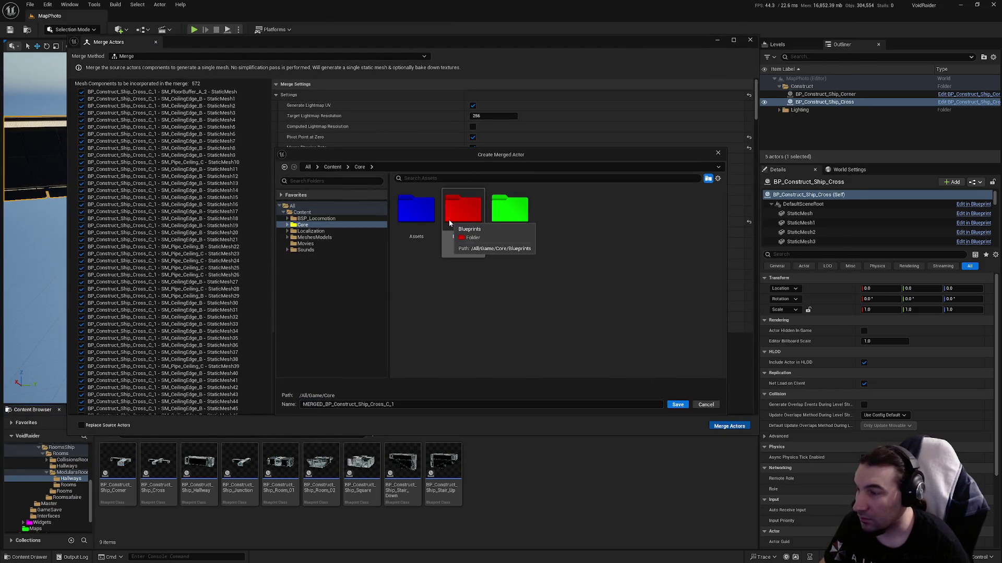
{"action": "double_click", "coordinate": [419, 220]}
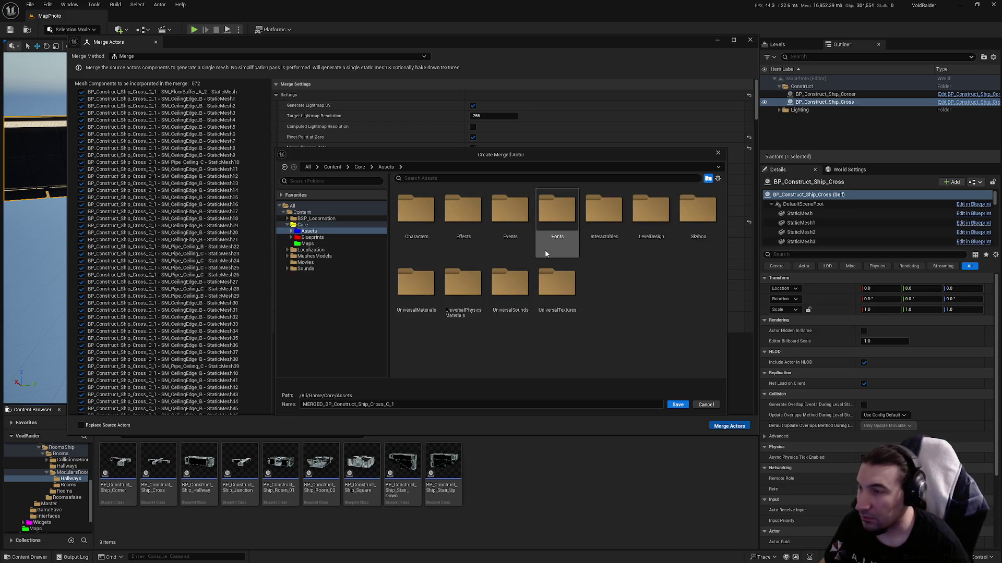
{"action": "double_click", "coordinate": [661, 236]}
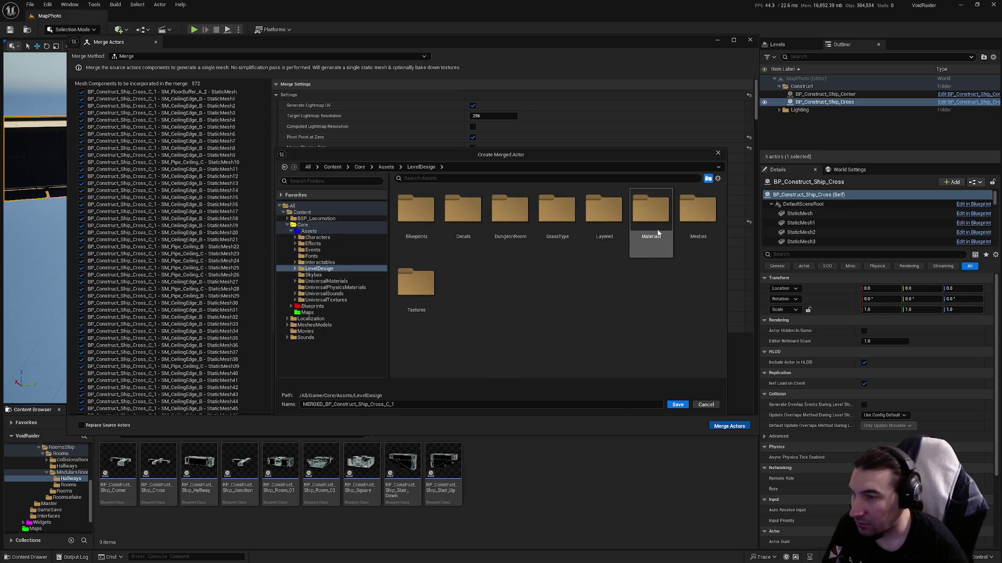
{"action": "double_click", "coordinate": [510, 210]}
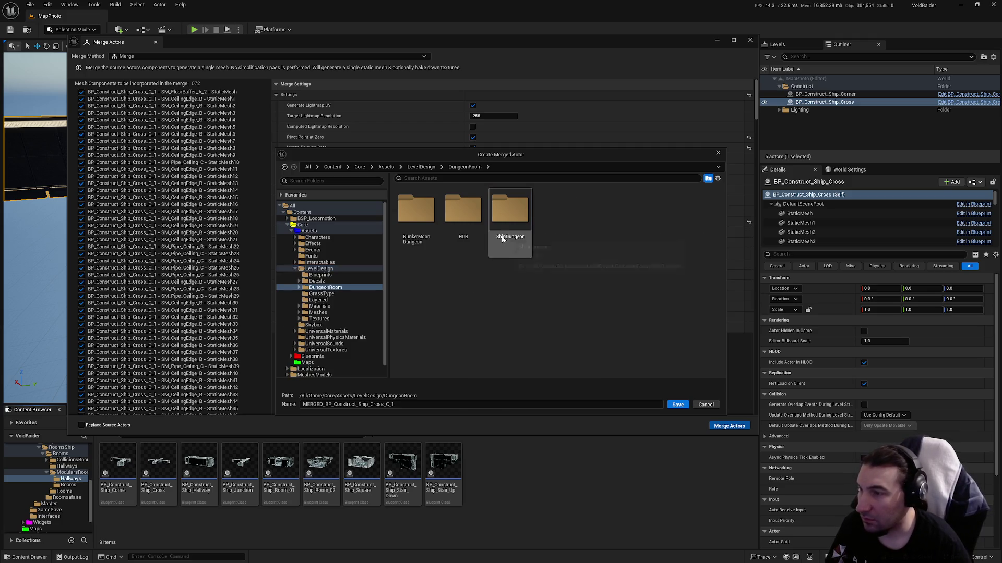
{"action": "double_click", "coordinate": [510, 211]}
{"action": "double_click", "coordinate": [422, 224]}
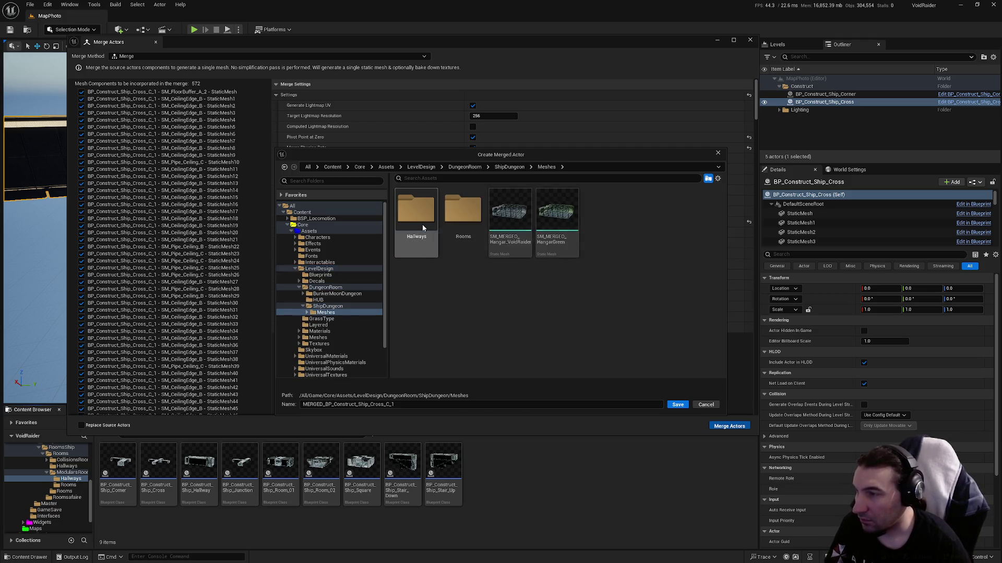
{"action": "double_click", "coordinate": [417, 211]}
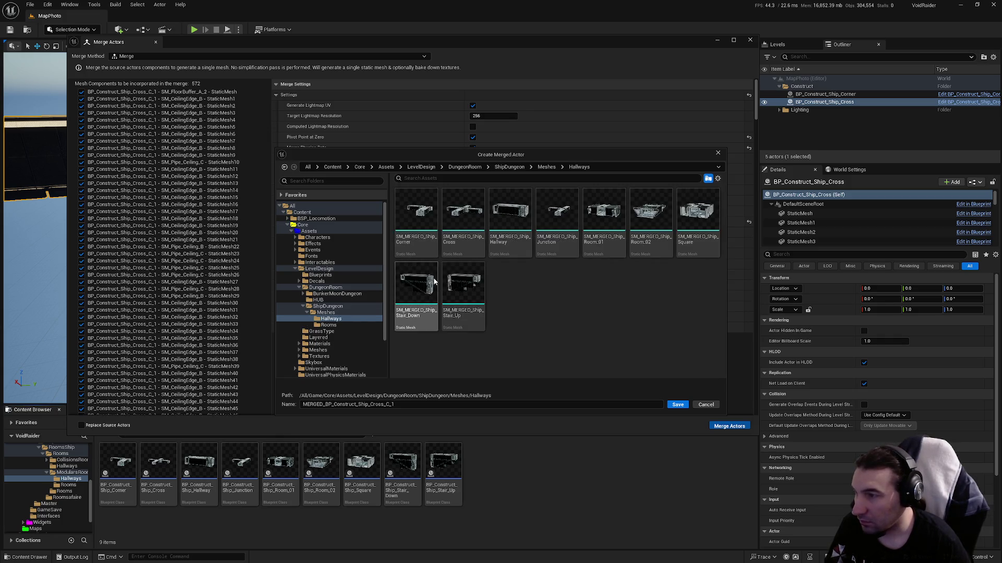
- Name the merged mesh MERGED_Ship_Cross, dropping the SM_ prefix, and save it
{"action": "left_click", "coordinate": [466, 251]}
{"action": "left_click", "coordinate": [310, 405]}
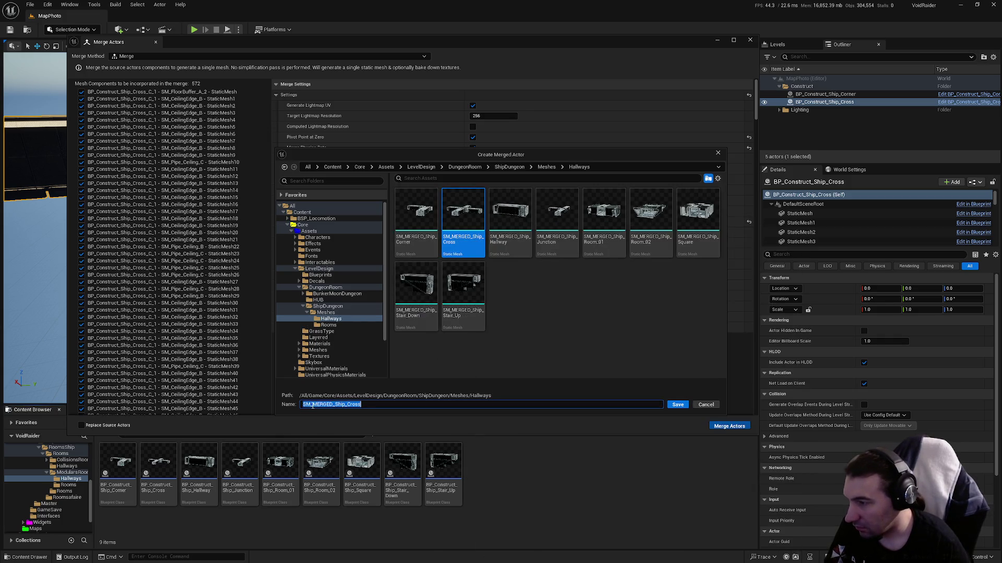
{"action": "left_click_drag", "start_coordinate": [314, 405], "coordinate": [303, 406]}
{"action": "key", "text": "BackSpace"}
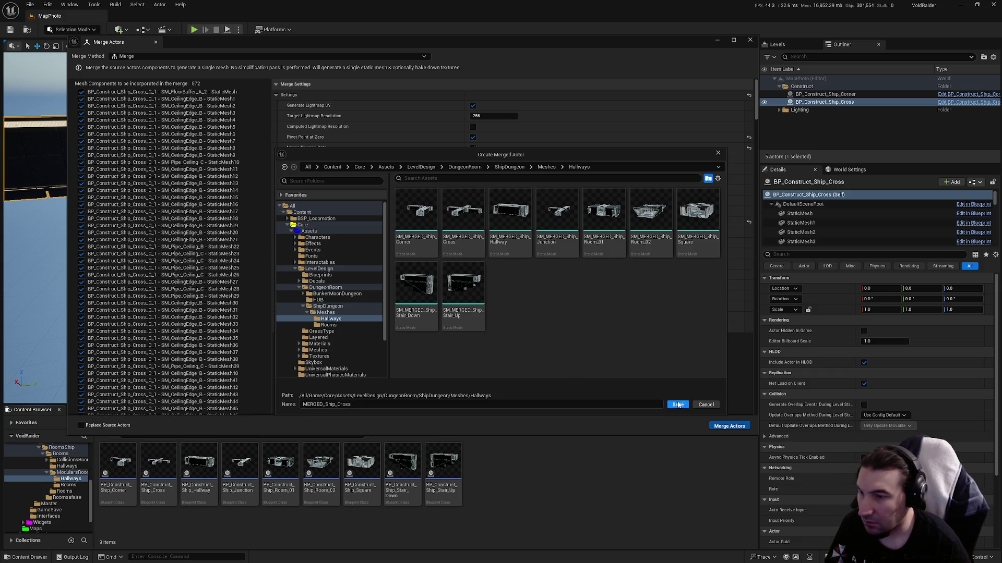
{"action": "left_click", "coordinate": [677, 406]}
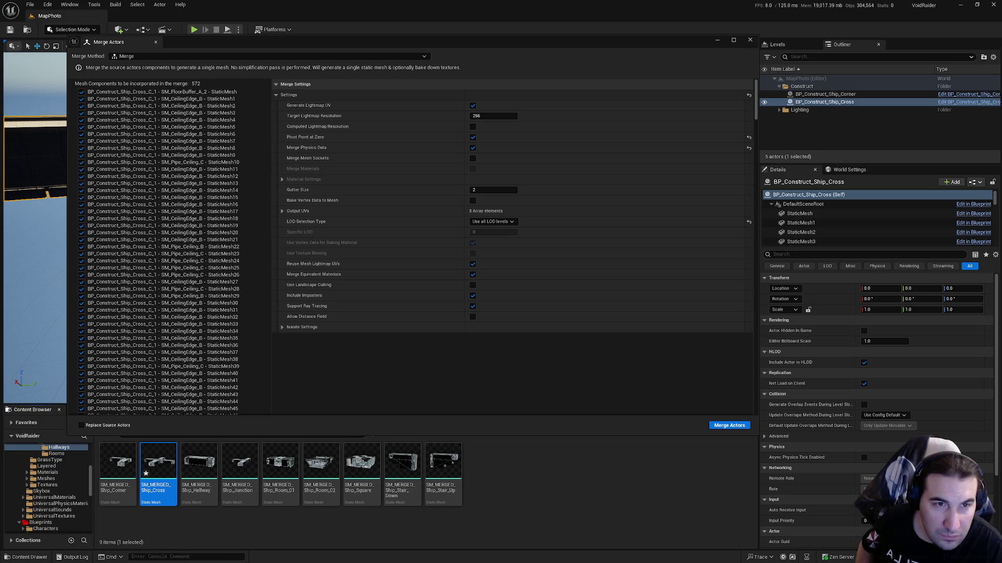
- Close Merge Actors, save the new merged assets, and open SM_MERGED_Ship_Cross for editing
{"action": "left_click", "coordinate": [751, 40]}
{"action": "left_click", "coordinate": [180, 422]}
{"action": "left_click", "coordinate": [563, 375]}
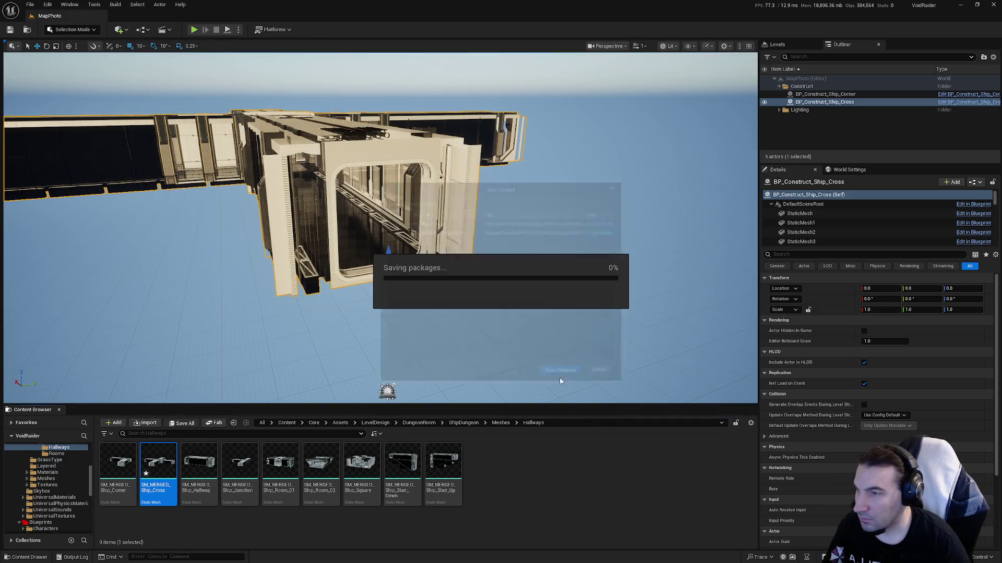
{"action": "double_click", "coordinate": [165, 476]}
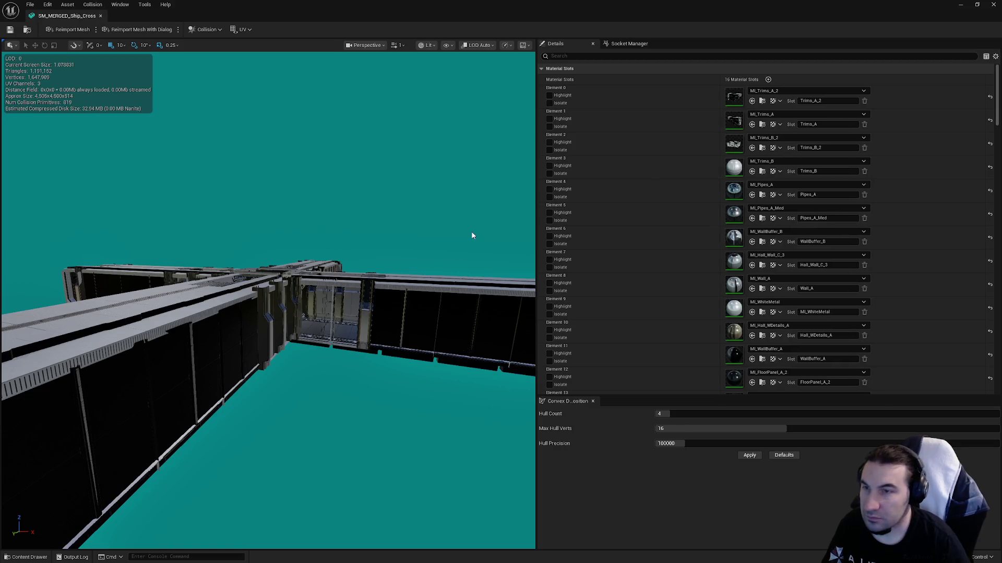
- Switch off collision on LOD 0 sections 3, 7, 8, 9 and 11
{"action": "scroll", "coordinate": [782, 184], "scroll_direction": "down", "scroll_amount": 5}
{"action": "scroll", "coordinate": [769, 207], "scroll_direction": "down", "scroll_amount": 10}
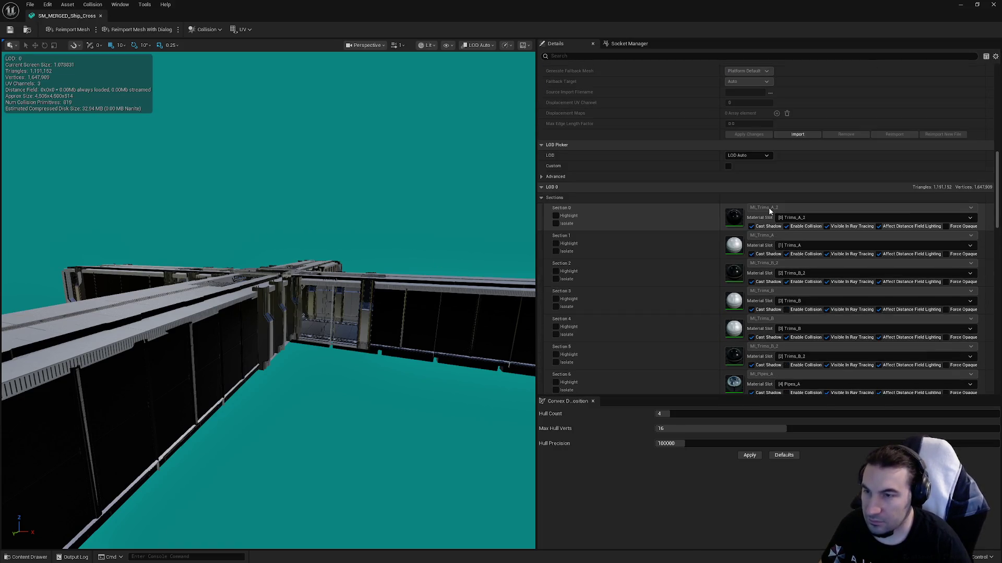
{"action": "left_click", "coordinate": [786, 184]}
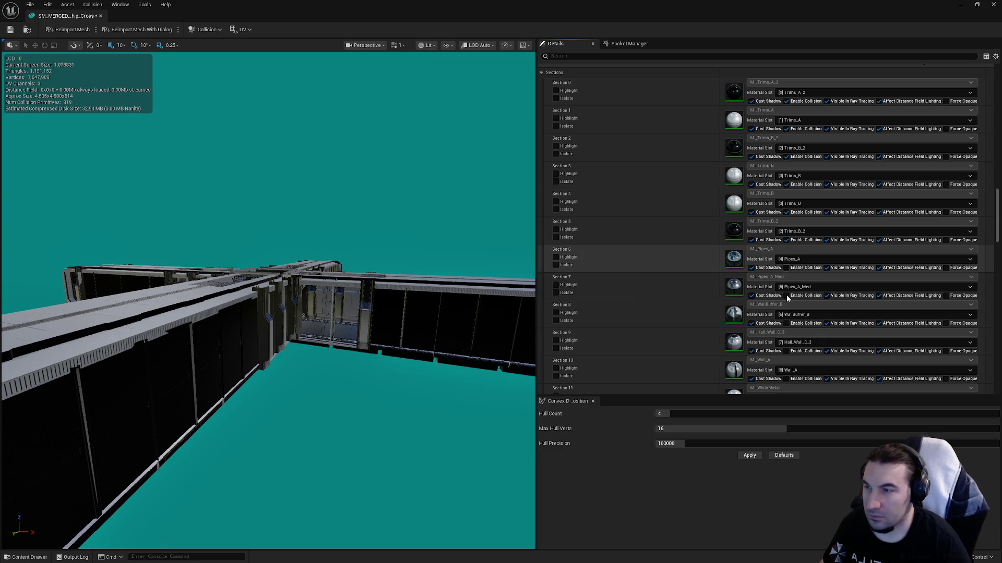
{"action": "left_click", "coordinate": [786, 324]}
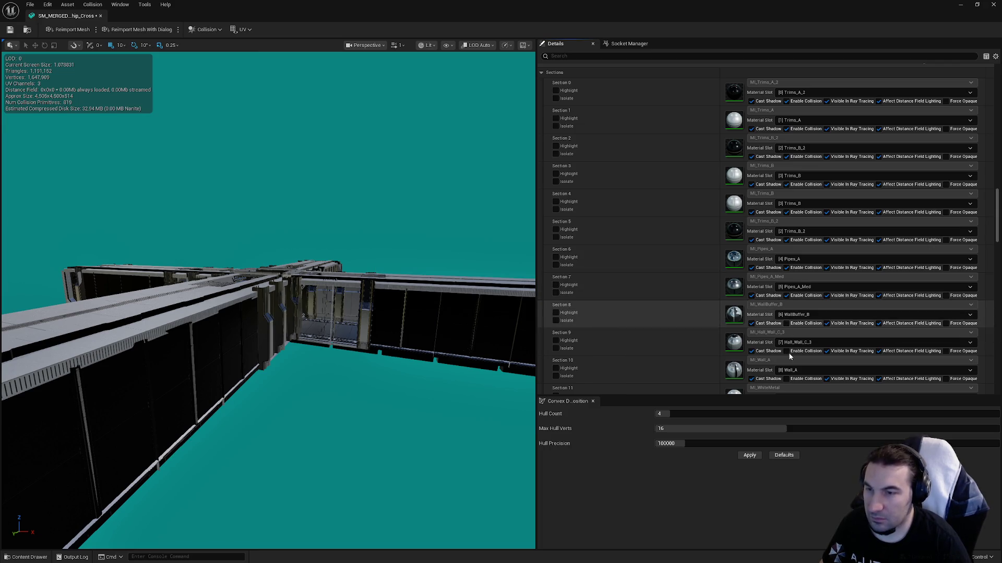
{"action": "left_click", "coordinate": [787, 352]}
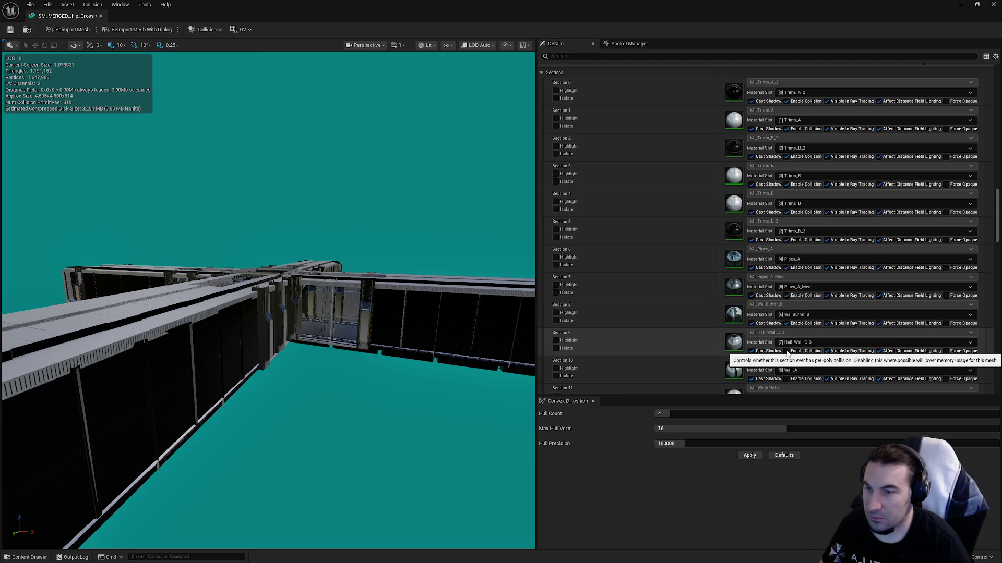
{"action": "left_click", "coordinate": [807, 296]}
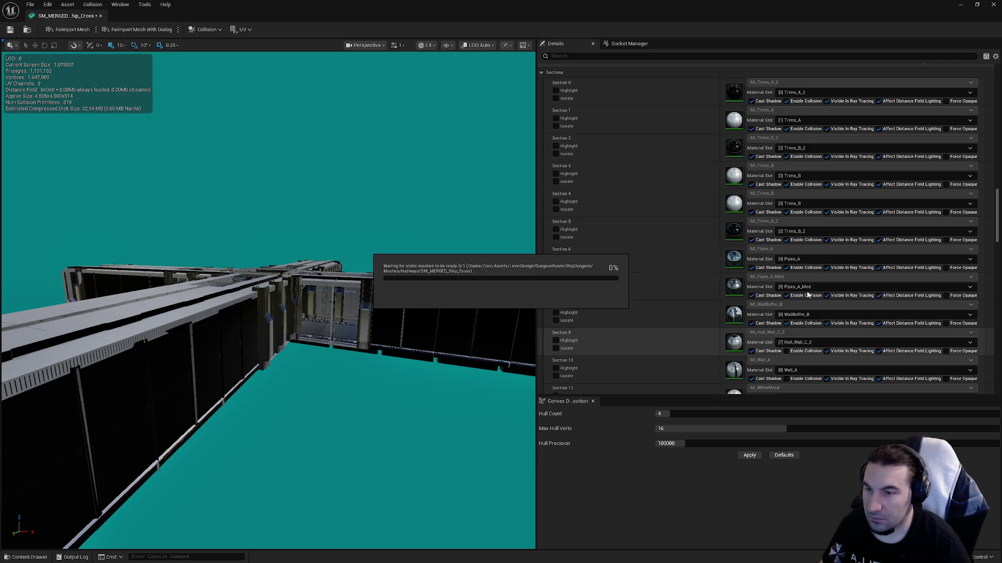
{"action": "scroll", "coordinate": [803, 274], "scroll_direction": "down", "scroll_amount": 3}
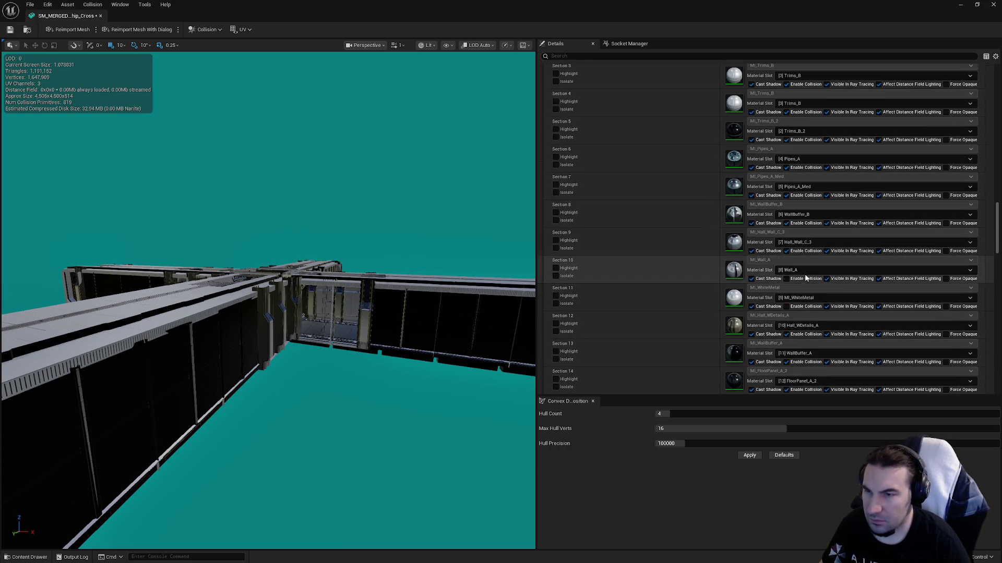
{"action": "left_click", "coordinate": [786, 306]}
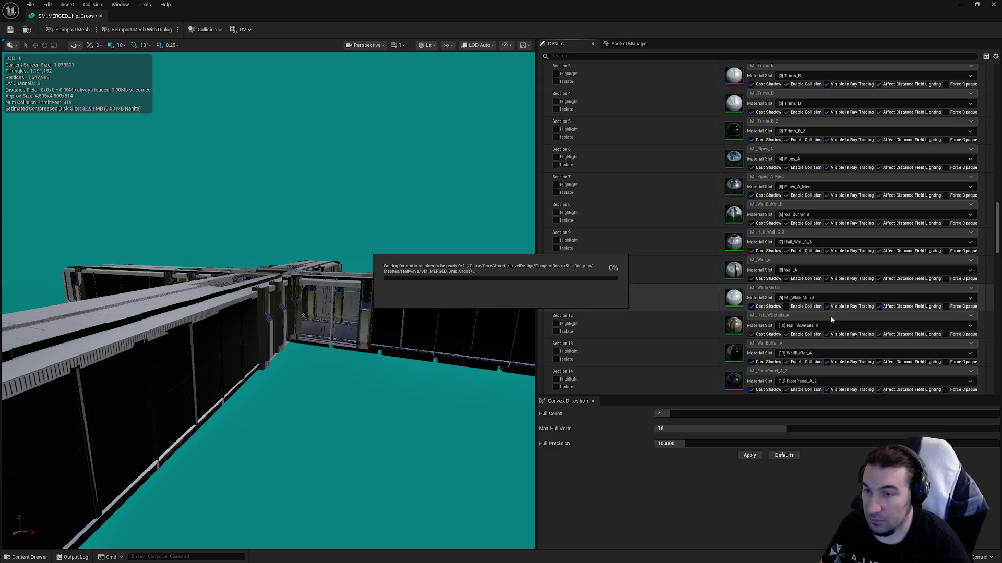
{"action": "scroll", "coordinate": [816, 300], "scroll_direction": "down", "scroll_amount": 5}
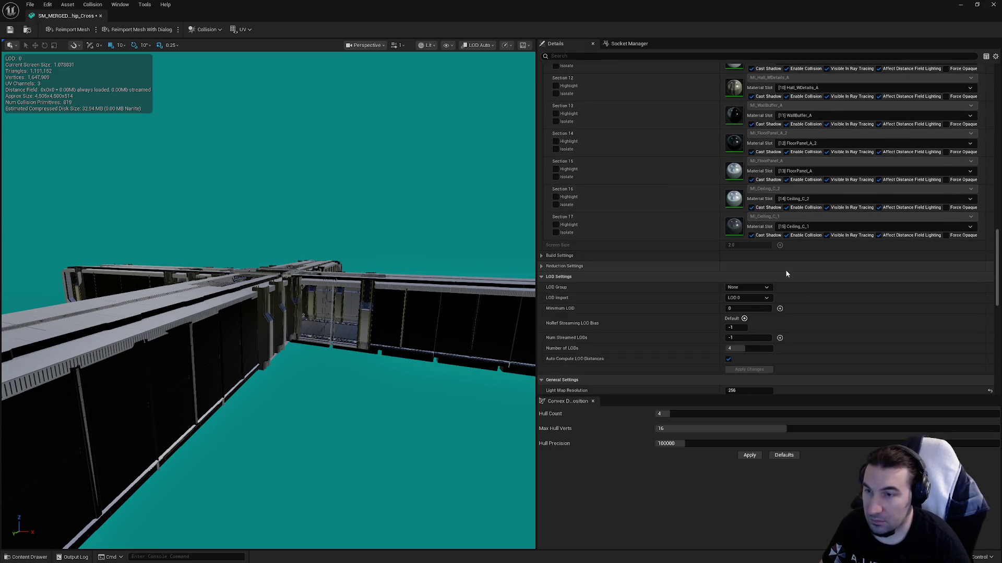
- Change the Ship Cross mesh's LOD group to LargeProp and confirm the rebuild
{"action": "left_click", "coordinate": [752, 273]}
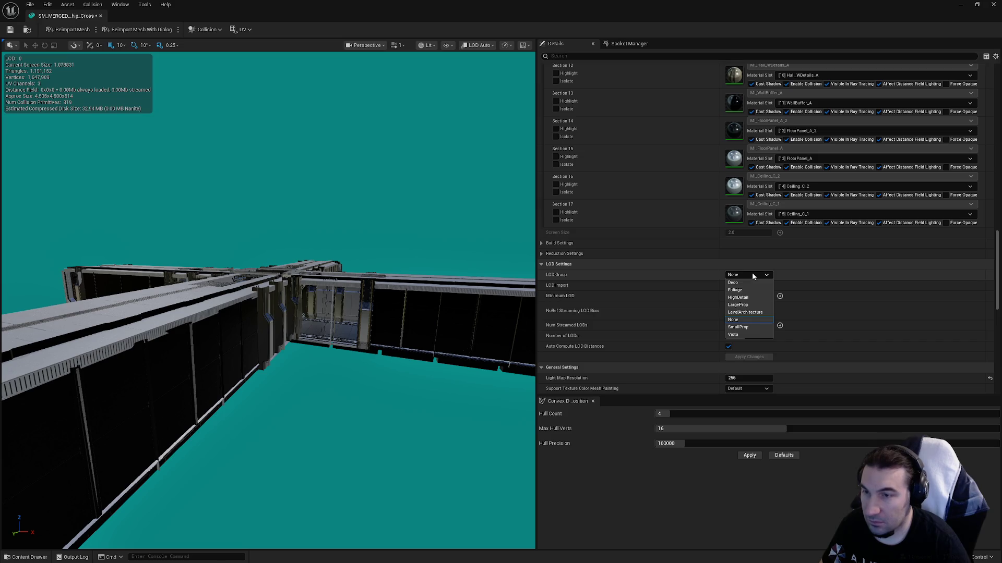
{"action": "left_click", "coordinate": [739, 305]}
{"action": "left_click", "coordinate": [551, 300]}
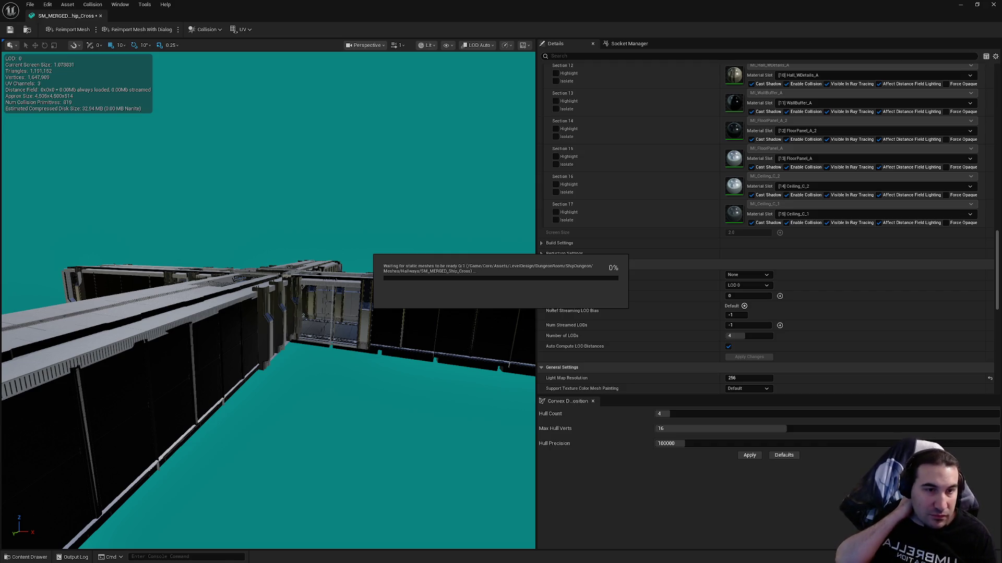
- After the rebuild finishes, bring the viewport camera close to the corridor doorway
{"action": "key", "text": "super"}
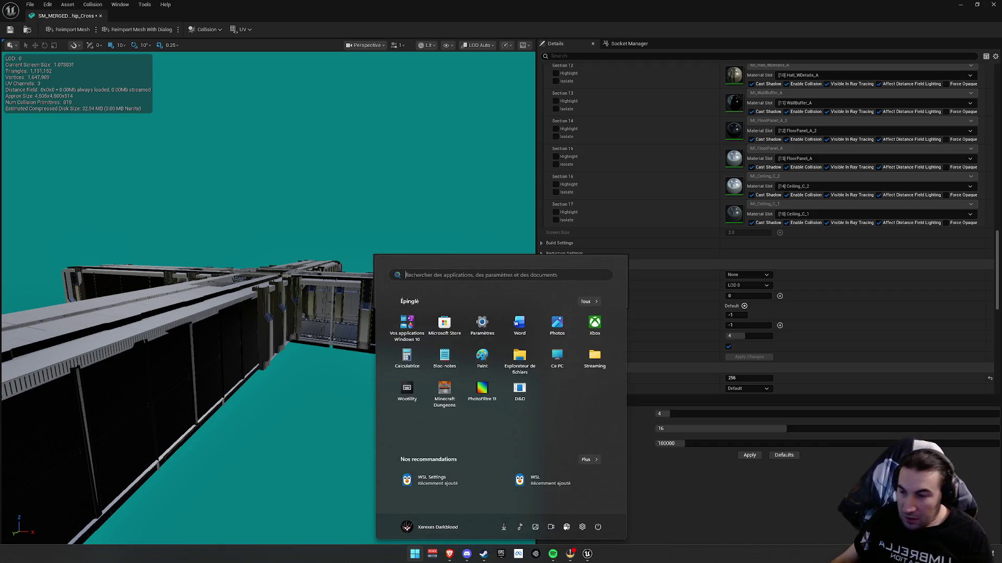
{"action": "key", "text": "super"}
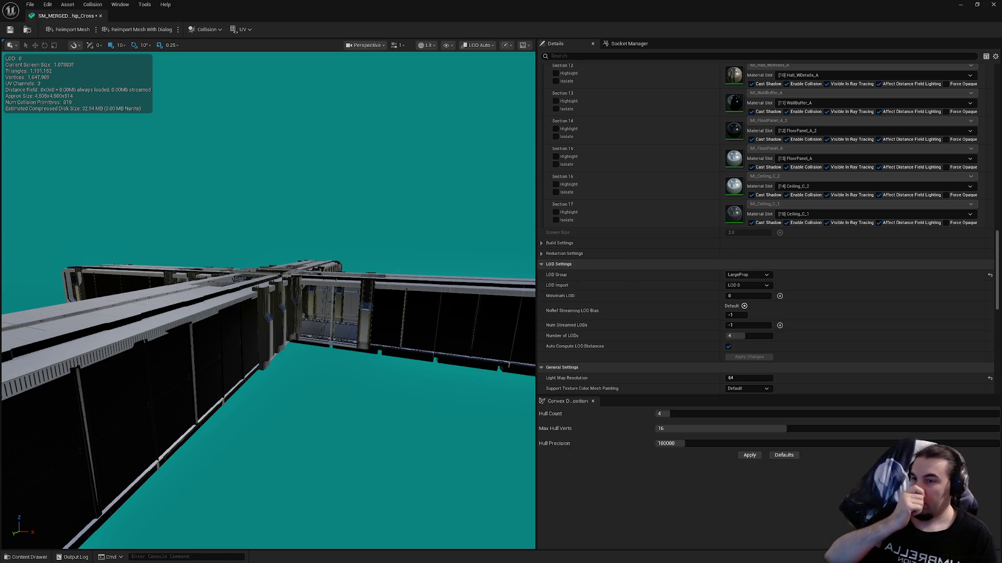
{"action": "mouse_move", "coordinate": [470, 287]}
{"action": "left_mouse_down"}
{"action": "mouse_move", "coordinate": [272, 333]}
{"action": "mouse_move", "coordinate": [214, 323]}
{"action": "left_mouse_up"}
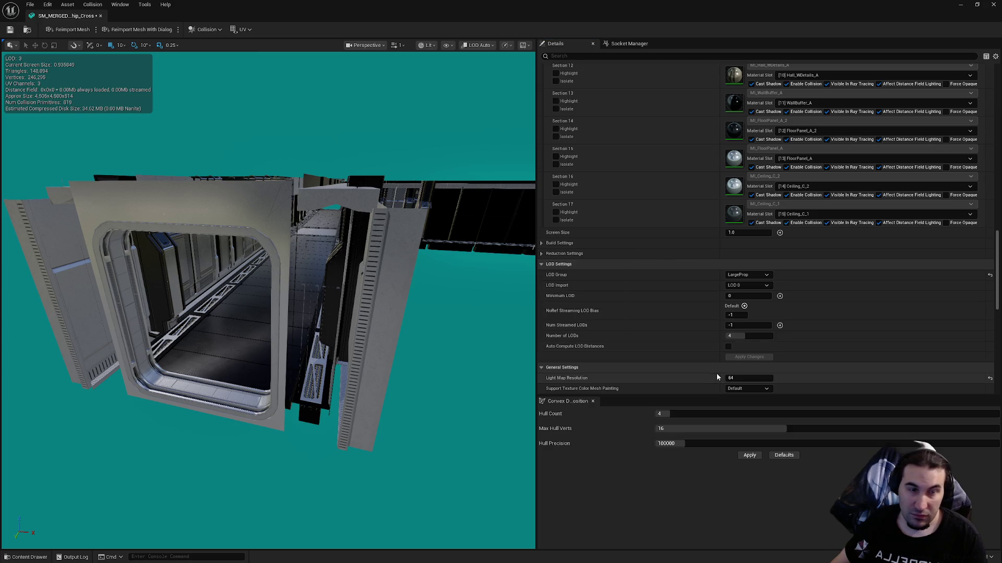
{"action": "left_click_drag", "start_coordinate": [271, 313], "coordinate": [245, 313]}
- Preview LOD 1 in the LOD Picker and frame the whole mesh
{"action": "scroll", "coordinate": [696, 304], "scroll_direction": "down", "scroll_amount": 6}
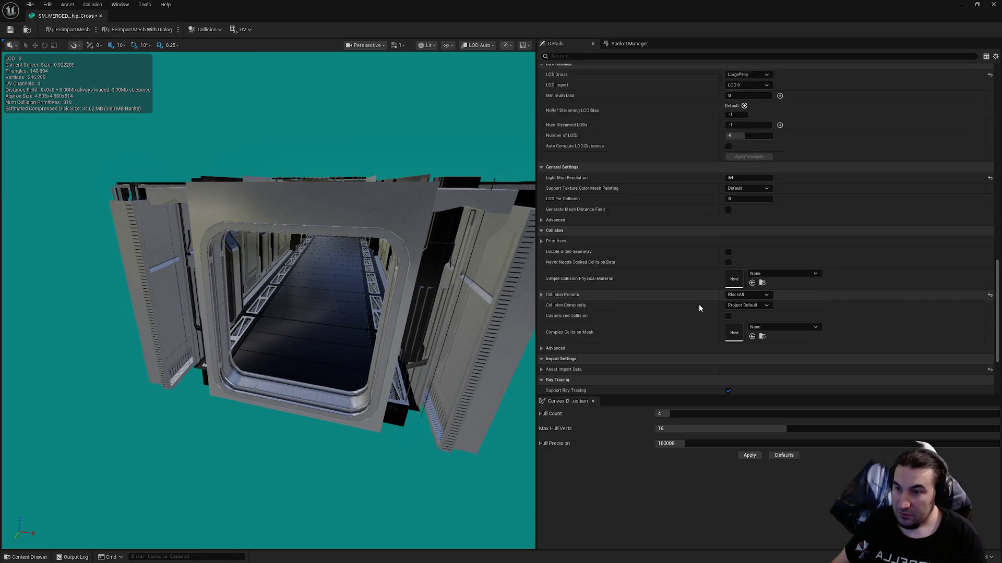
{"action": "scroll", "coordinate": [759, 331], "scroll_direction": "up", "scroll_amount": 20}
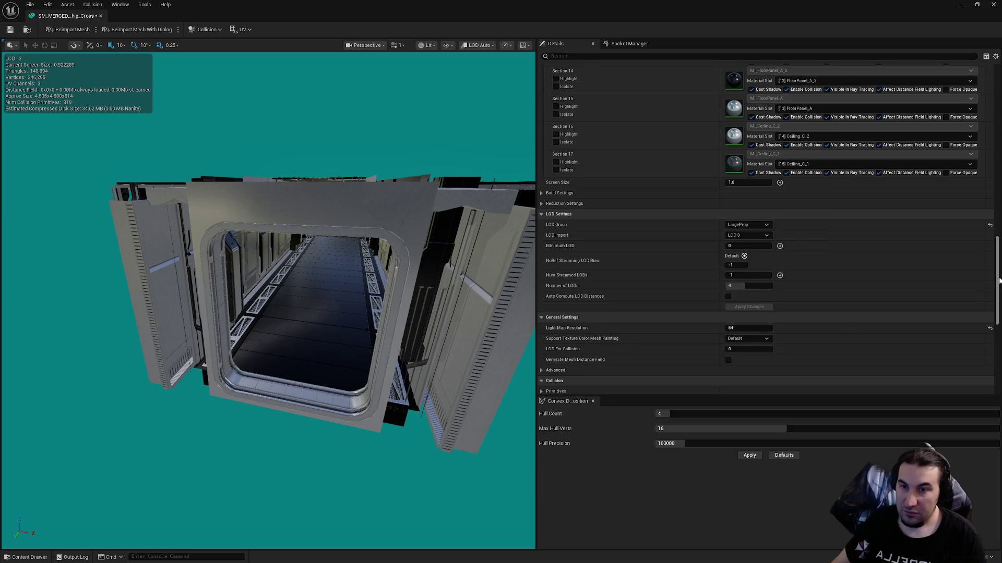
{"action": "scroll", "coordinate": [744, 166], "scroll_direction": "up", "scroll_amount": 8}
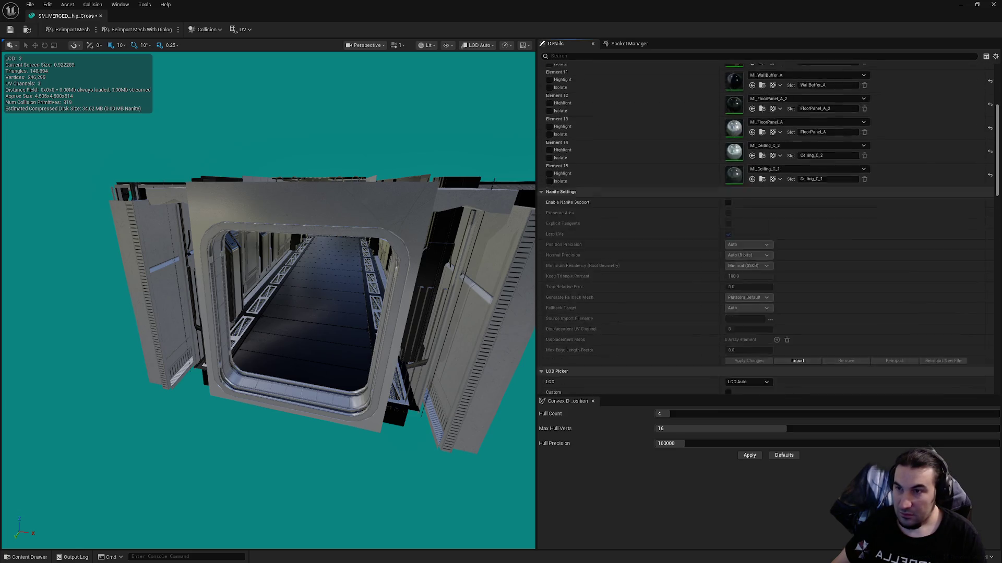
{"action": "scroll", "coordinate": [744, 166], "scroll_direction": "down", "scroll_amount": 9}
{"action": "left_click", "coordinate": [745, 166]}
{"action": "left_click", "coordinate": [747, 190]}
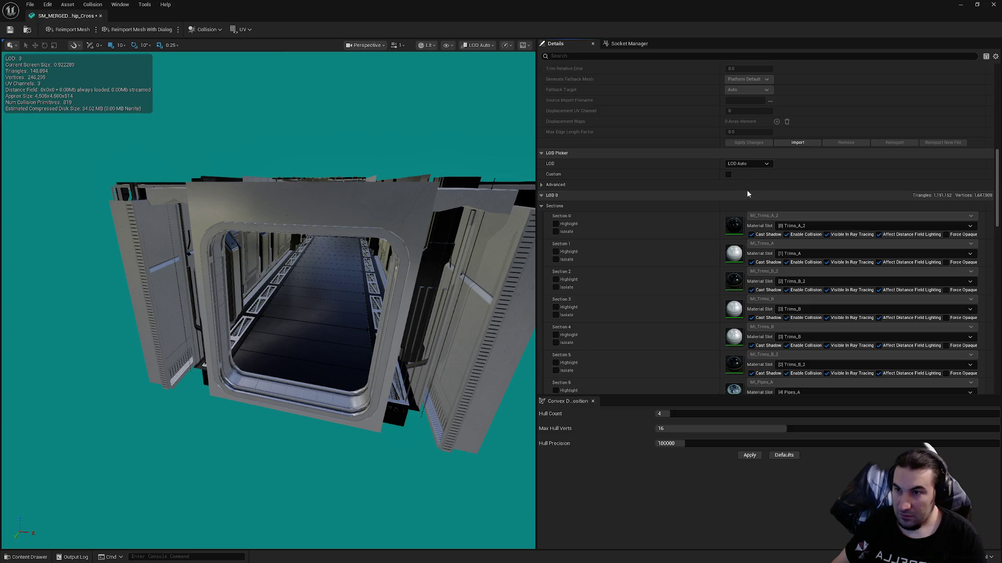
{"action": "key", "text": "f"}
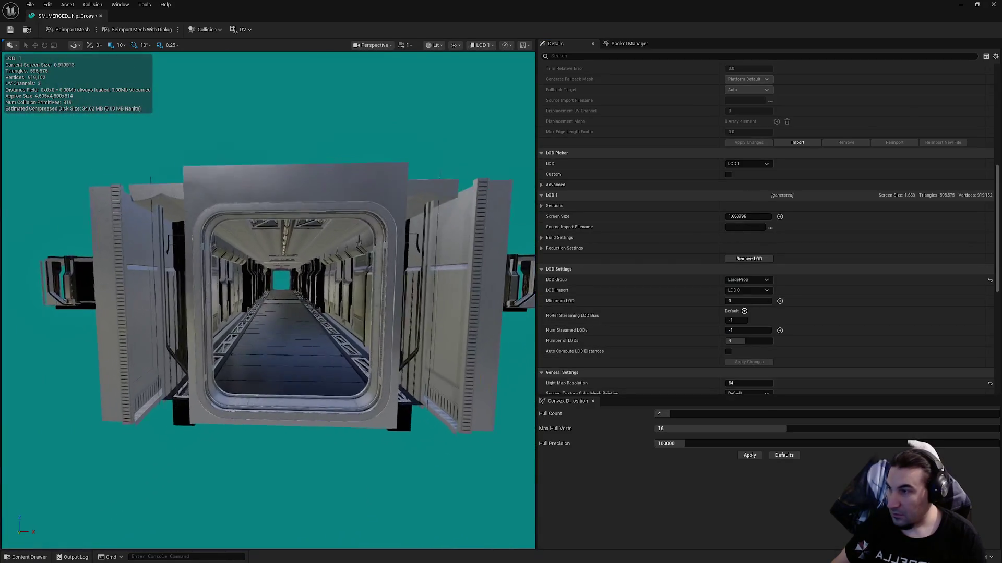
- Set LOD 1 screen size to 0.9 and pull the camera back to test it
{"action": "left_click", "coordinate": [744, 216]}
{"action": "type", "text": "0.9"}
{"action": "key", "text": "Return"}
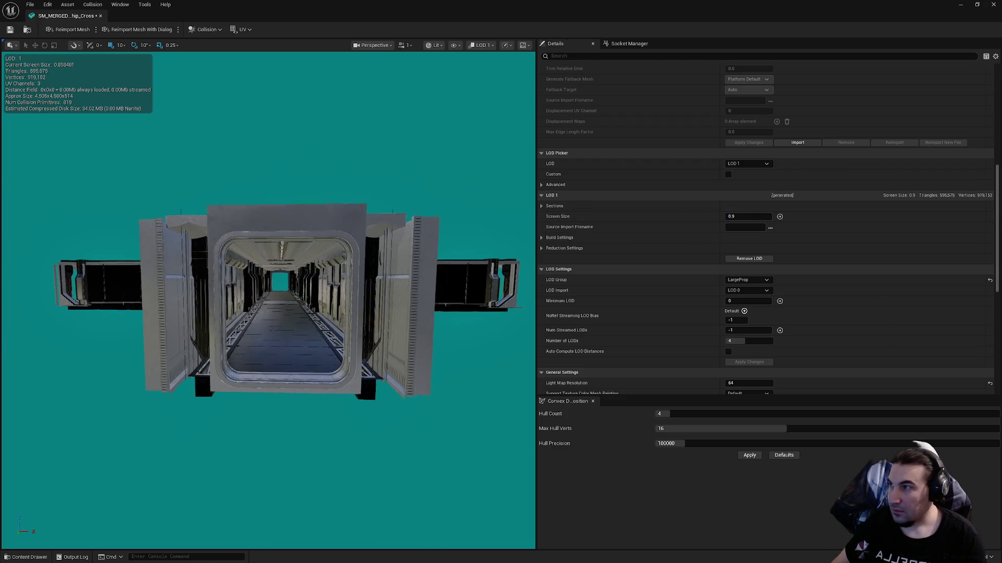
{"action": "scroll", "coordinate": [292, 297], "scroll_direction": "down", "scroll_amount": 5}
{"action": "mouse_move", "coordinate": [418, 223]}
{"action": "left_mouse_down"}
{"action": "mouse_move", "coordinate": [418, 256]}
{"action": "mouse_move", "coordinate": [418, 223]}
{"action": "left_mouse_up"}
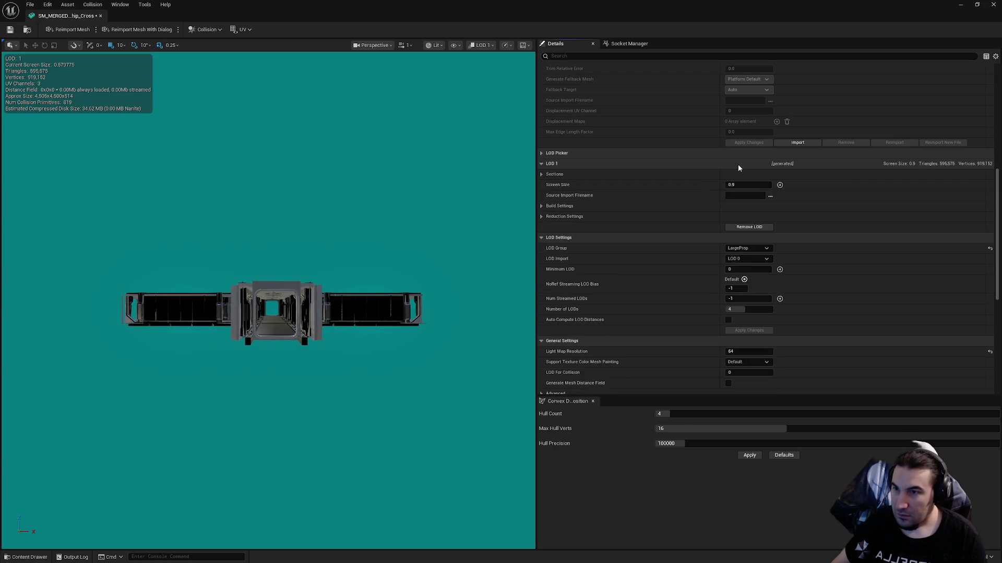
{"action": "left_click", "coordinate": [746, 164]}
- Set LOD 2 screen size to 0.6 and pull back to test the switch
{"action": "left_click", "coordinate": [741, 200]}
{"action": "left_click", "coordinate": [743, 217]}
{"action": "type", "text": "0.6"}
{"action": "key", "text": "Return"}
{"action": "left_click_drag", "start_coordinate": [418, 223], "coordinate": [418, 245]}
{"action": "left_click_drag", "start_coordinate": [342, 229], "coordinate": [343, 247]}
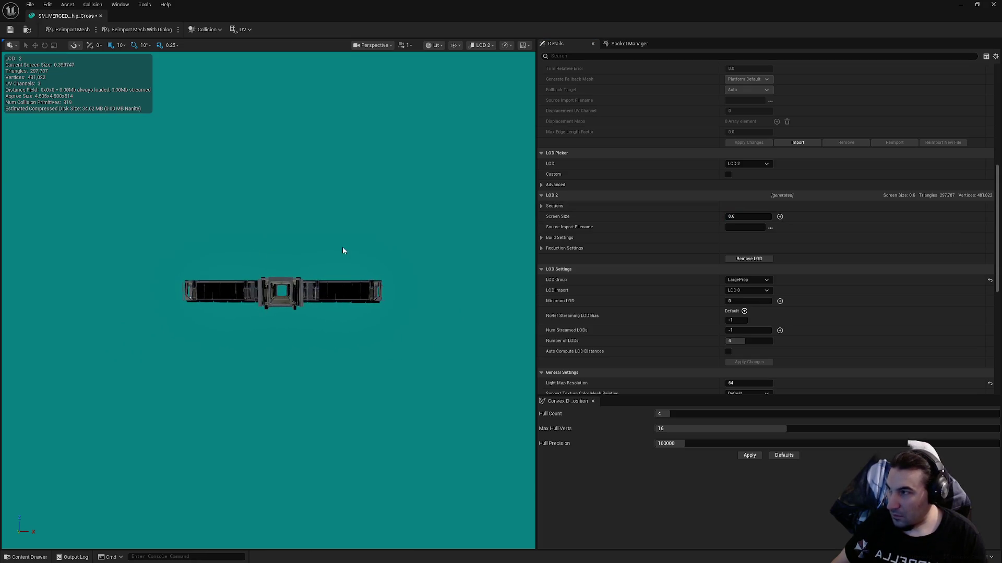
- Set LOD 3 screen size to 0.35 and save the mesh
{"action": "left_click", "coordinate": [747, 163]}
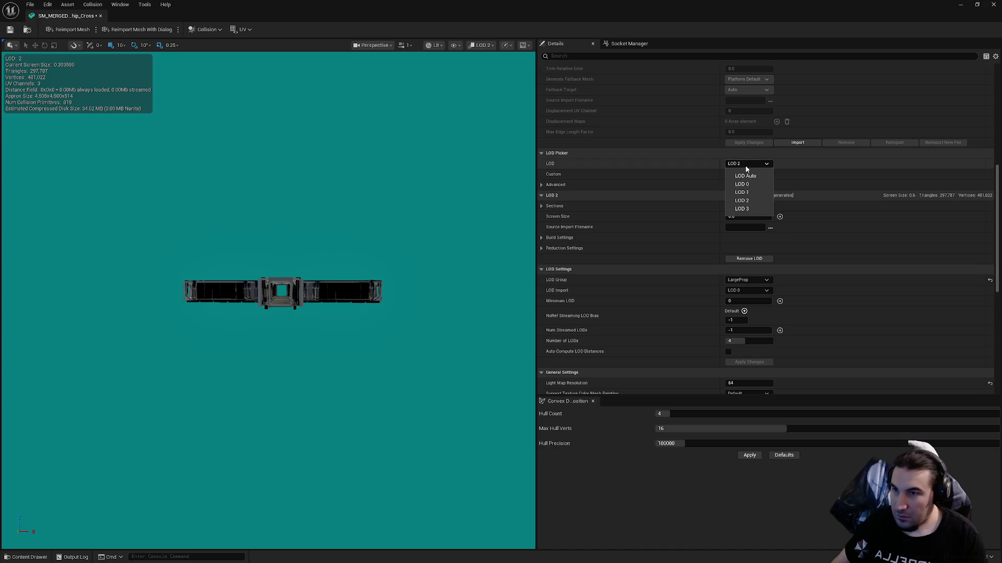
{"action": "left_click", "coordinate": [737, 206]}
{"action": "left_click", "coordinate": [738, 219]}
{"action": "type", "text": "0.35"}
{"action": "key", "text": "Return"}
{"action": "left_click_drag", "start_coordinate": [259, 298], "coordinate": [277, 312]}
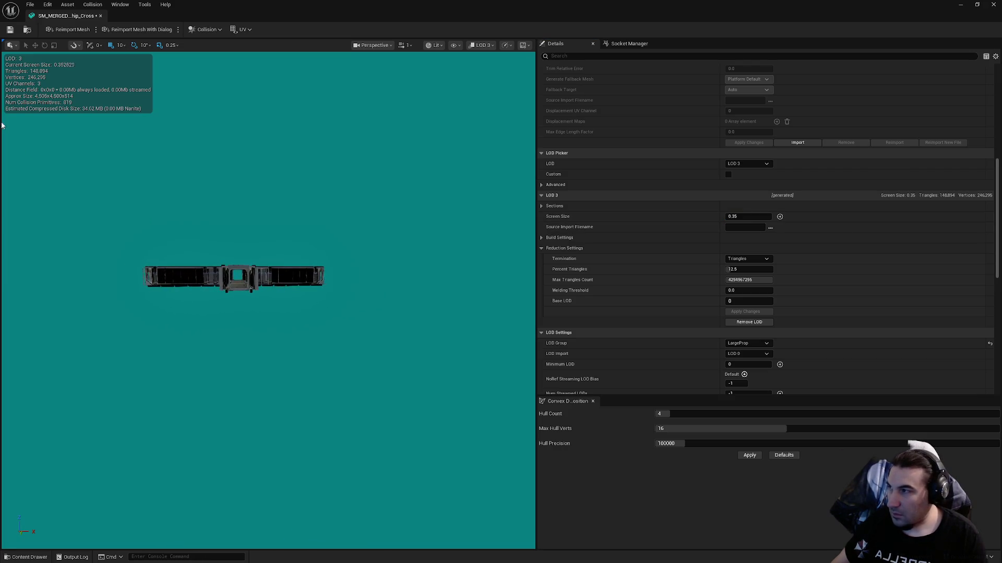
{"action": "left_click", "coordinate": [10, 30]}
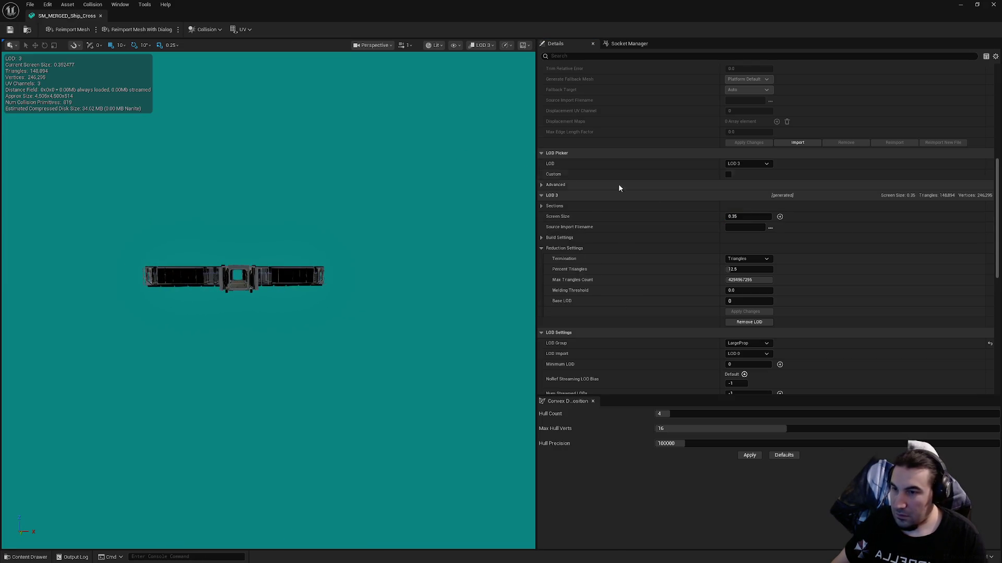
- Reduce LOD 3 percent triangles to 1.0 and apply the changes
{"action": "left_click", "coordinate": [733, 269]}
{"action": "type", "text": "1"}
{"action": "key", "text": "Return"}
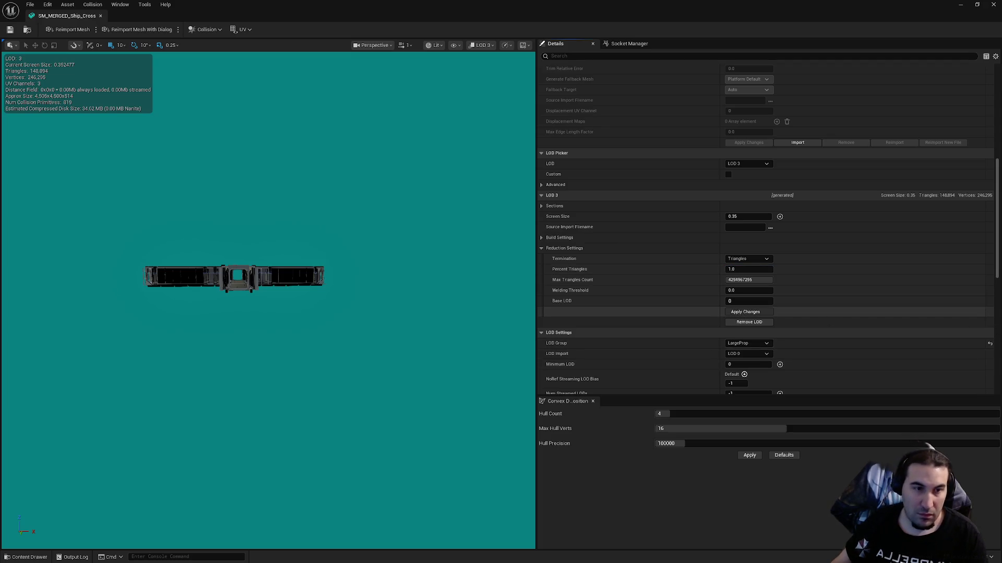
{"action": "left_click", "coordinate": [745, 312]}
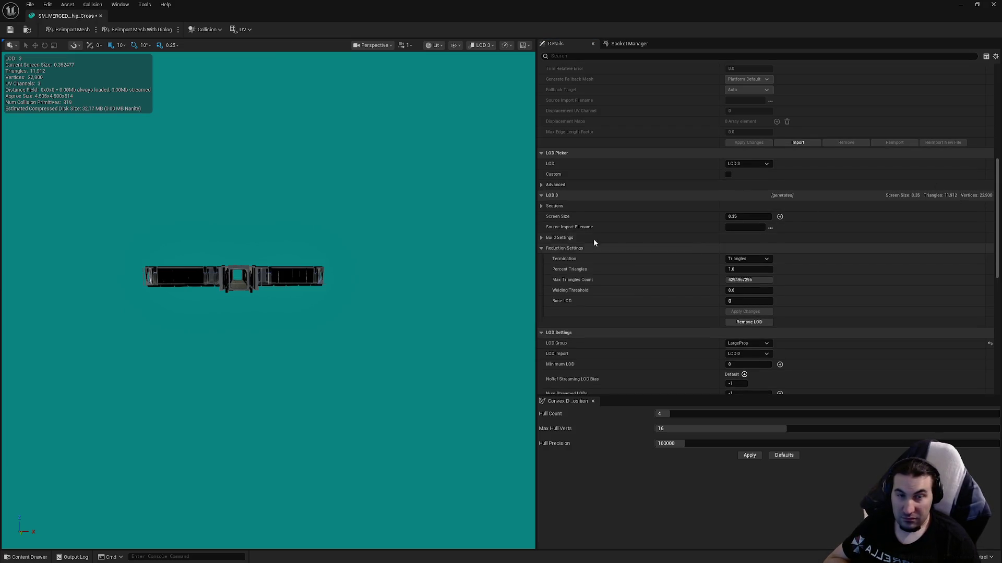
- Save the Ship Cross mesh and move the camera into the corridor
{"action": "left_click", "coordinate": [10, 29]}
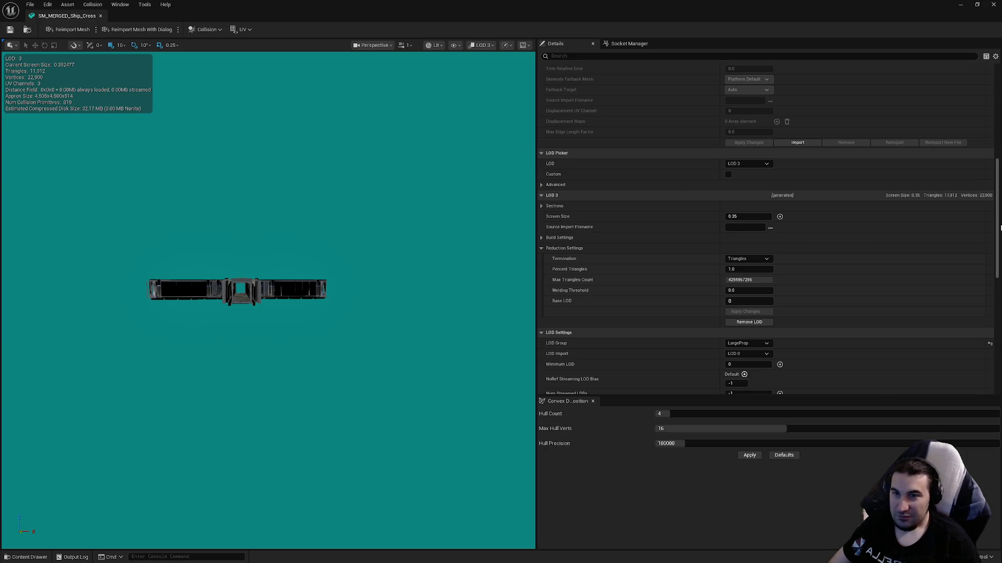
{"action": "left_click_drag", "start_coordinate": [998, 227], "coordinate": [987, 125]}
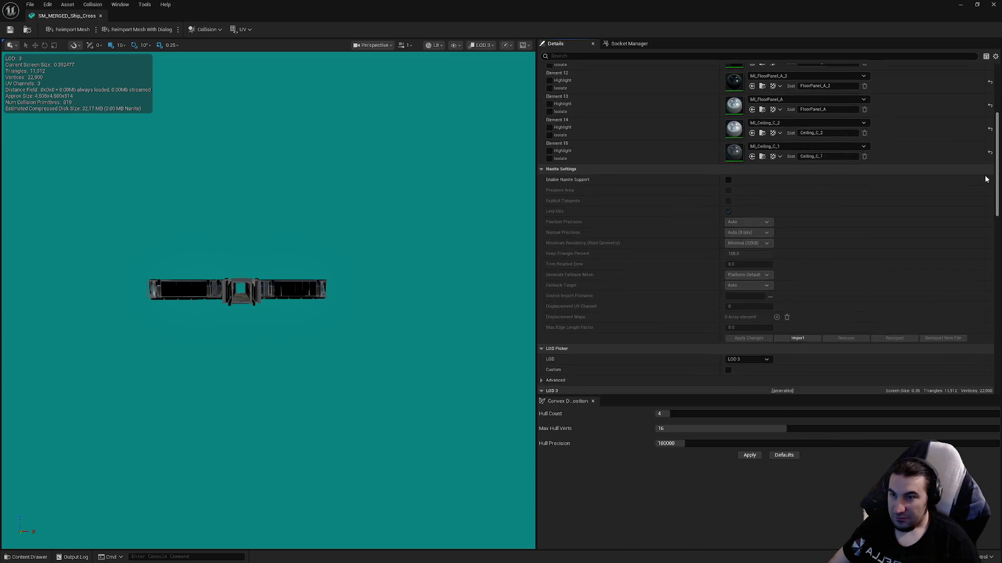
{"action": "mouse_move", "coordinate": [431, 248]}
{"action": "left_mouse_down"}
{"action": "mouse_move", "coordinate": [417, 244]}
{"action": "mouse_move", "coordinate": [411, 131]}
{"action": "left_mouse_up"}
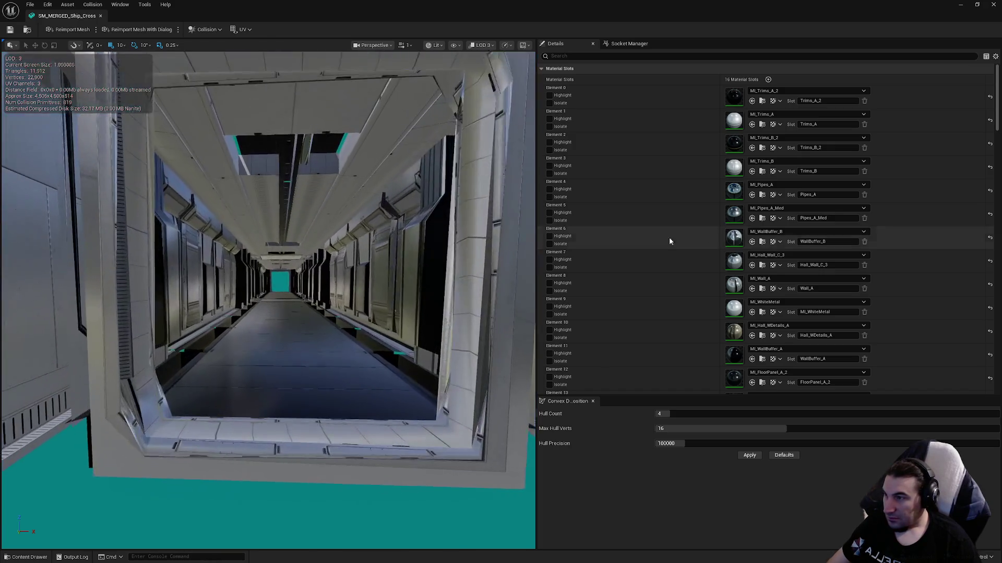
{"action": "scroll", "coordinate": [823, 215], "scroll_direction": "down", "scroll_amount": 1}
{"action": "scroll", "coordinate": [823, 216], "scroll_direction": "down", "scroll_amount": 10}
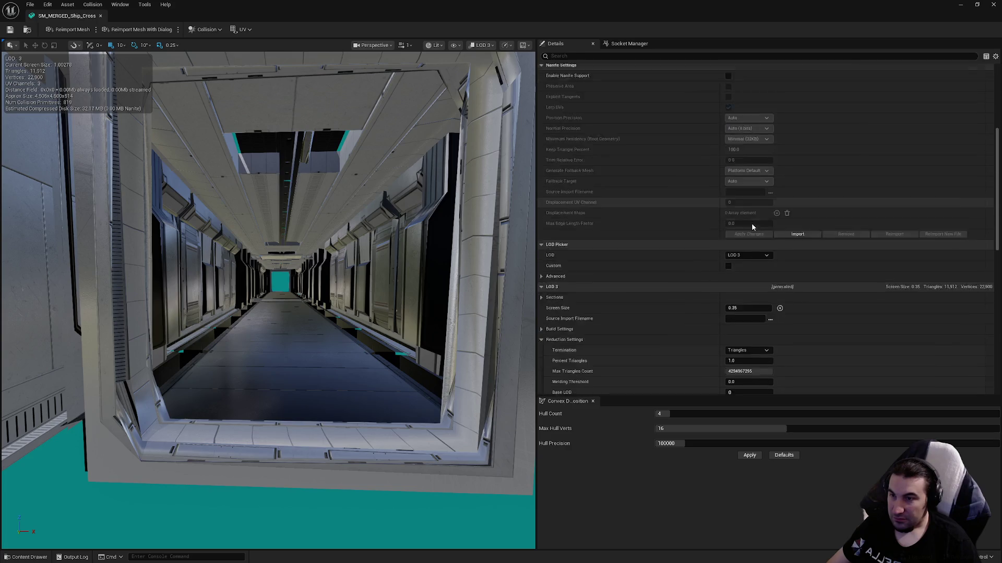
{"action": "left_click", "coordinate": [749, 167]}
- Preview with LOD Auto, check LOD switching by dollying back, save, and close the editor
{"action": "left_click", "coordinate": [741, 177]}
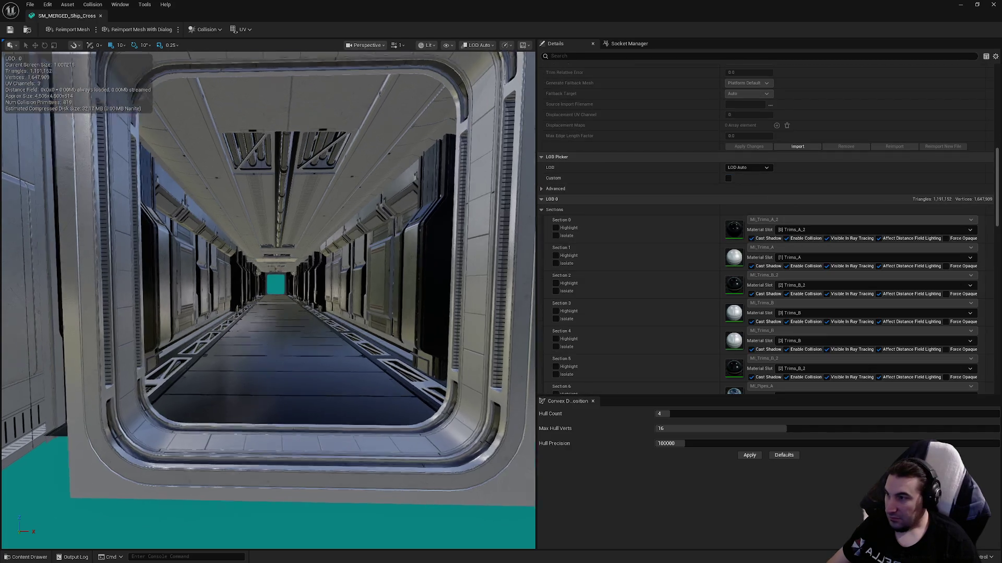
{"action": "key", "text": "f"}
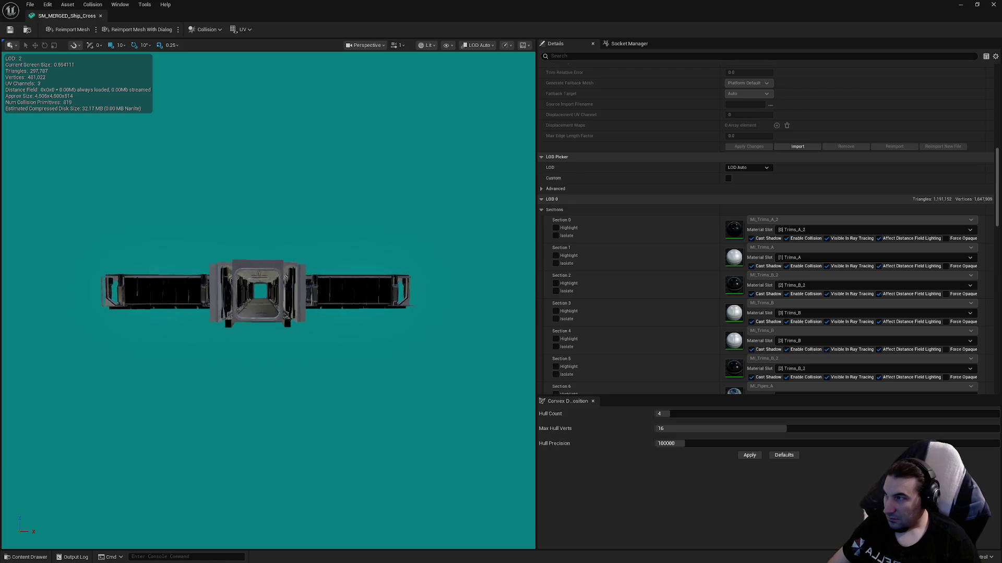
{"action": "left_click_drag", "start_coordinate": [372, 172], "coordinate": [372, 222]}
{"action": "left_click", "coordinate": [10, 30]}
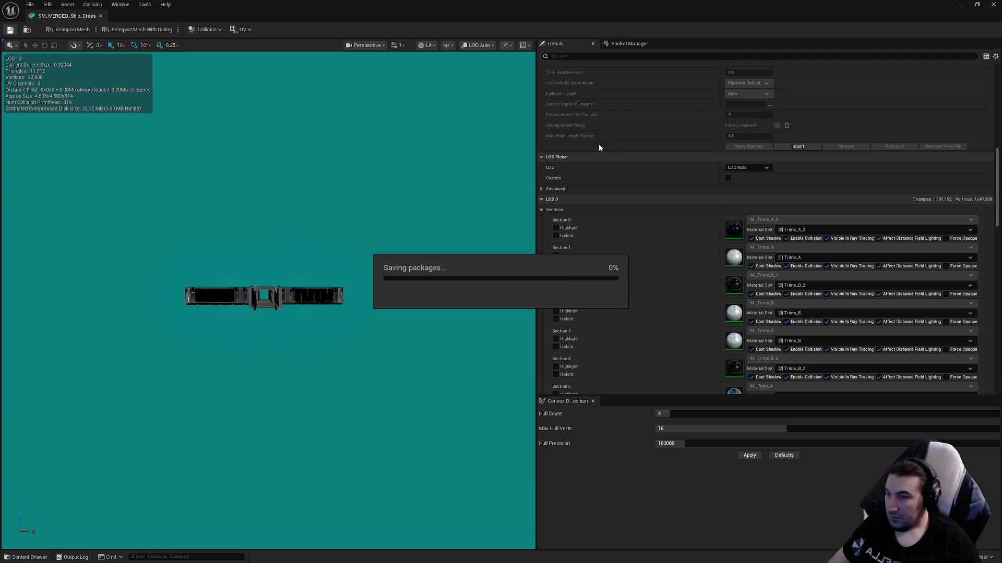
{"action": "left_click", "coordinate": [992, 4]}
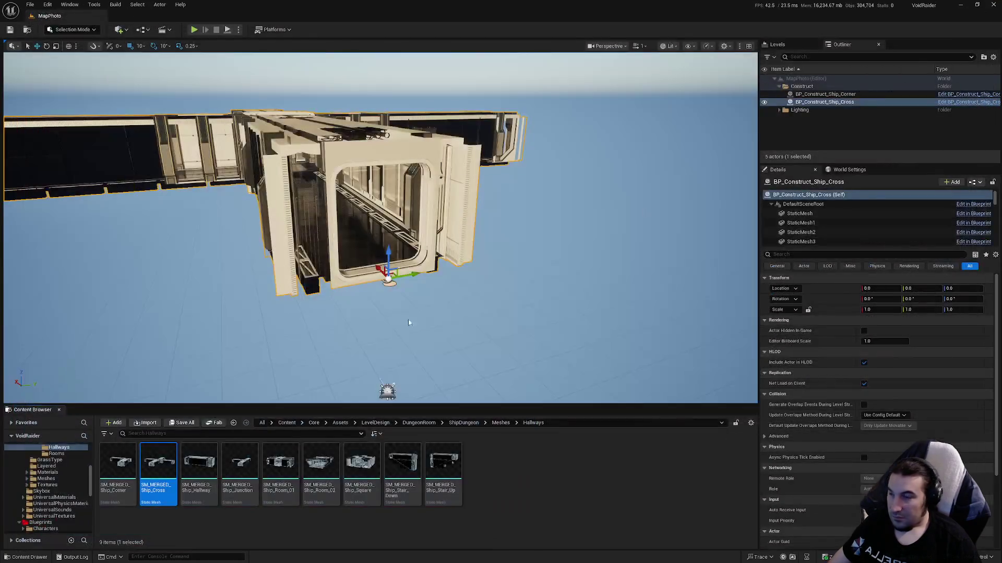
- Save pending content, then place BP_Construct_Ship_Hallway in the level under the Construct folder
{"action": "left_click", "coordinate": [178, 423]}
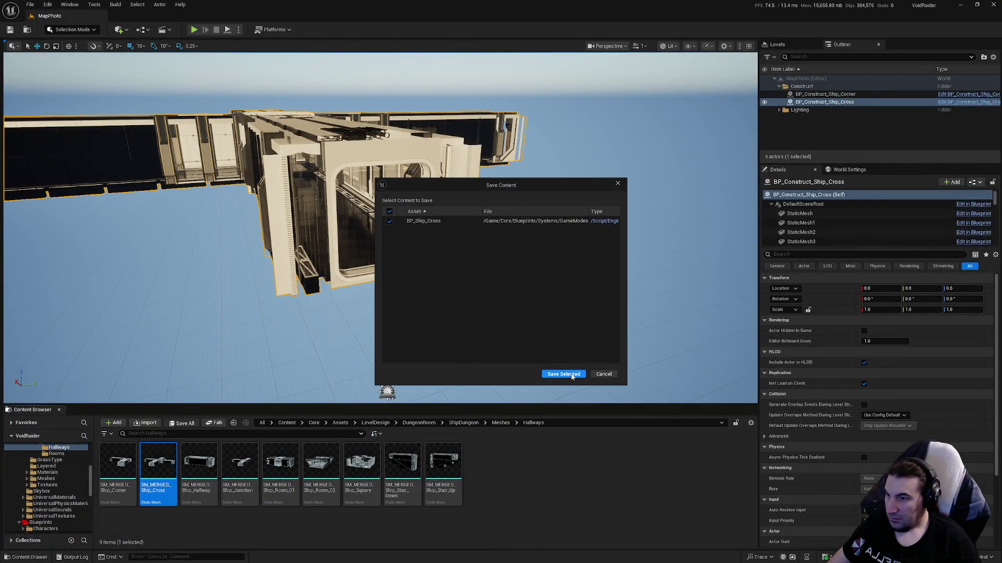
{"action": "left_click", "coordinate": [560, 375]}
{"action": "scroll", "coordinate": [49, 498], "scroll_direction": "up", "scroll_amount": 3}
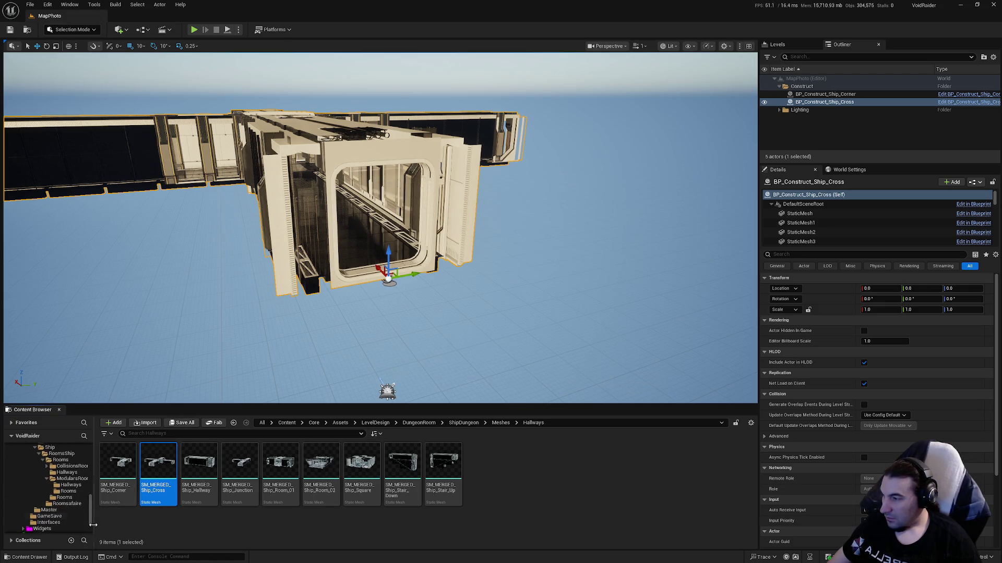
{"action": "left_click", "coordinate": [71, 485]}
{"action": "left_click", "coordinate": [199, 464]}
{"action": "scroll", "coordinate": [504, 317], "scroll_direction": "up", "scroll_amount": 3}
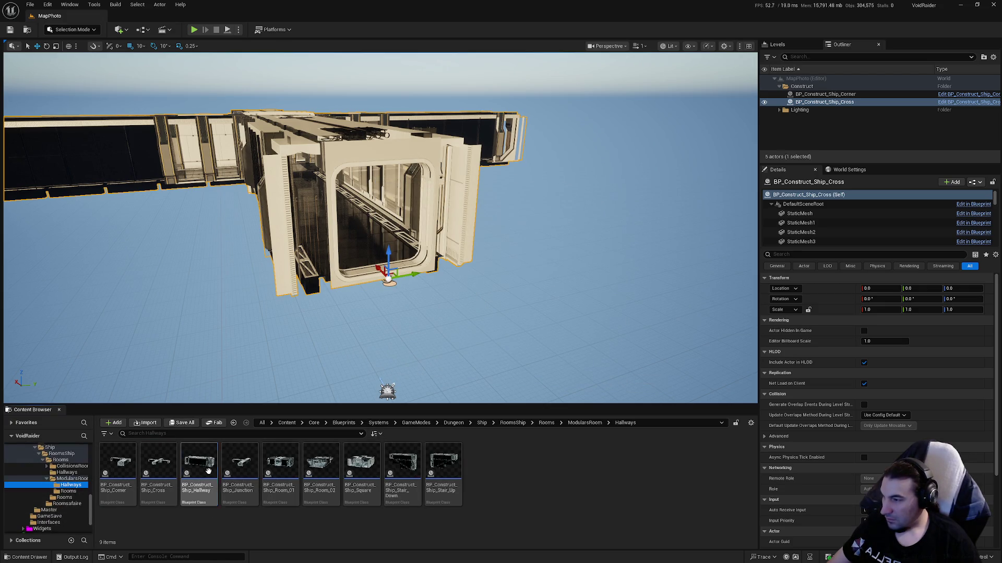
{"action": "left_click_drag", "start_coordinate": [506, 316], "coordinate": [504, 319]}
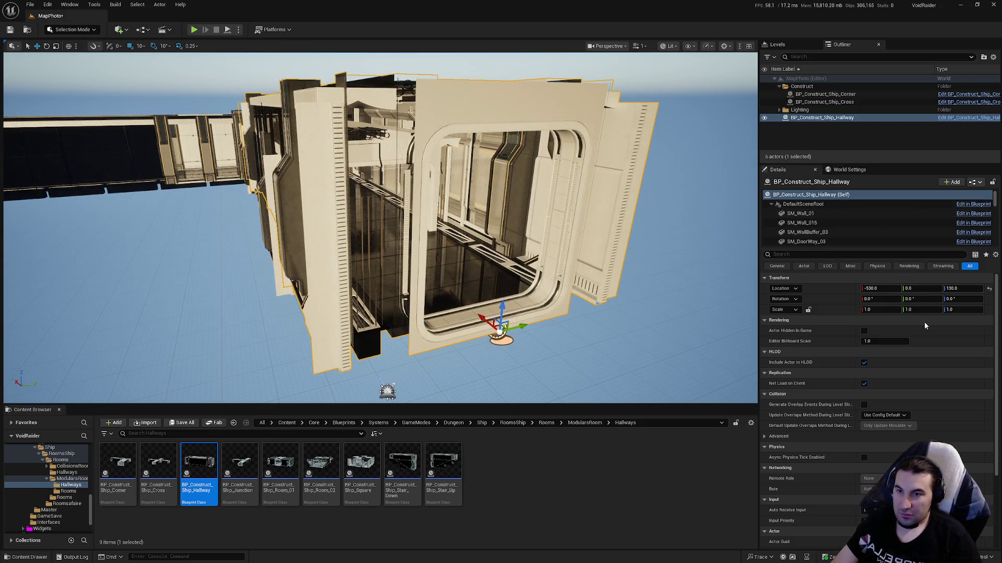
{"action": "mouse_move", "coordinate": [821, 118]}
{"action": "left_mouse_down"}
{"action": "mouse_move", "coordinate": [822, 99]}
{"action": "mouse_move", "coordinate": [803, 87]}
{"action": "left_mouse_up"}
- Zero the hallway actor's X and Z location and save the MapPhoto level
{"action": "left_click", "coordinate": [878, 289]}
{"action": "type", "text": "0"}
{"action": "key", "text": "Return"}
{"action": "type", "text": "0"}
{"action": "key", "text": "Return"}
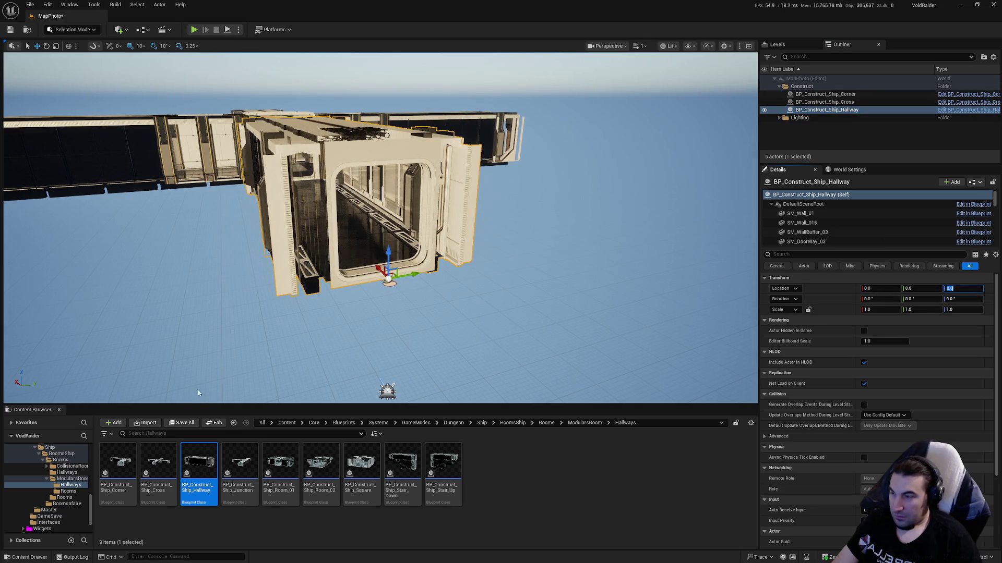
{"action": "left_click", "coordinate": [181, 423]}
{"action": "left_click", "coordinate": [559, 367]}
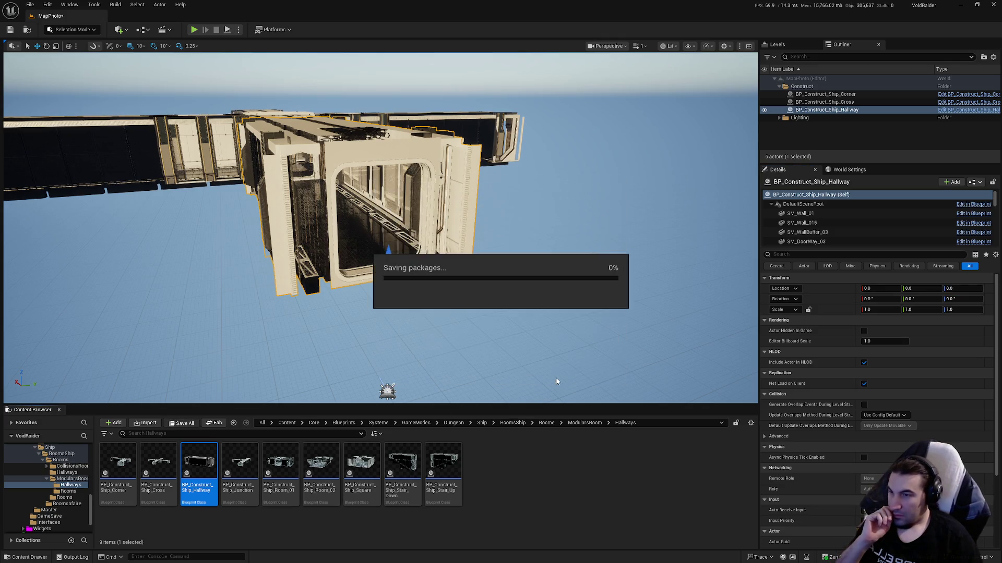
- Open the BP_Construct_Ship_Hallway blueprint for editing
{"action": "left_click", "coordinate": [824, 102]}
{"action": "left_click", "coordinate": [826, 110]}
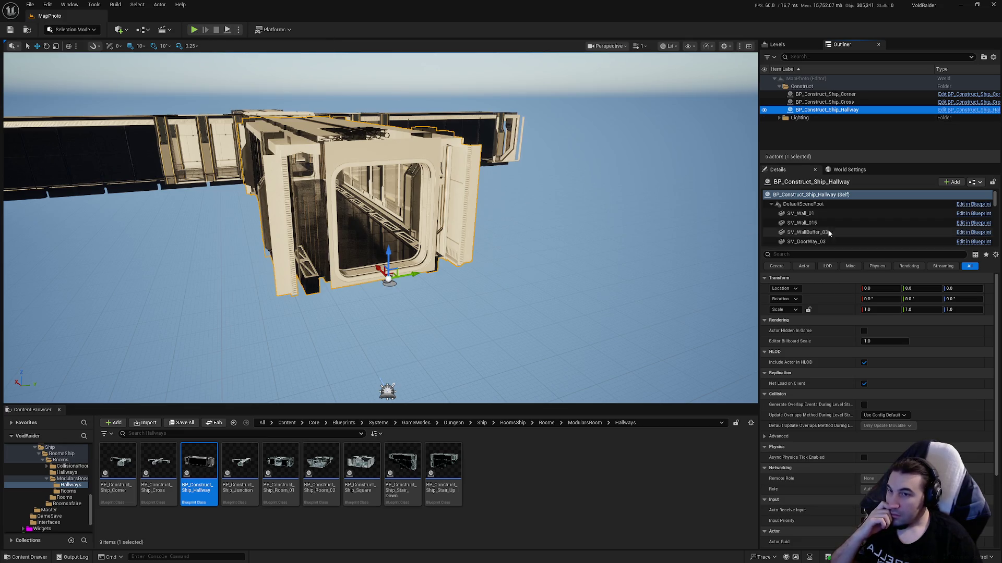
{"action": "left_click", "coordinate": [188, 478]}
{"action": "double_click", "coordinate": [188, 478]}
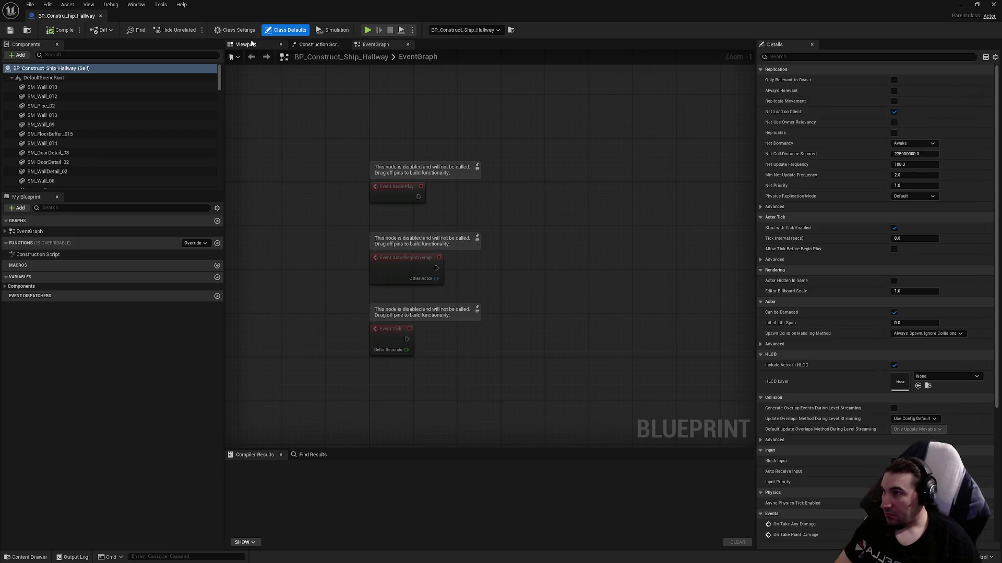
- In the blueprint viewport, delete a door detail mesh component
{"action": "left_click", "coordinate": [245, 44]}
{"action": "mouse_move", "coordinate": [347, 166]}
{"action": "left_mouse_down"}
{"action": "mouse_move", "coordinate": [308, 167]}
{"action": "mouse_move", "coordinate": [323, 188]}
{"action": "mouse_move", "coordinate": [469, 253]}
{"action": "left_mouse_up"}
{"action": "left_click", "coordinate": [554, 342]}
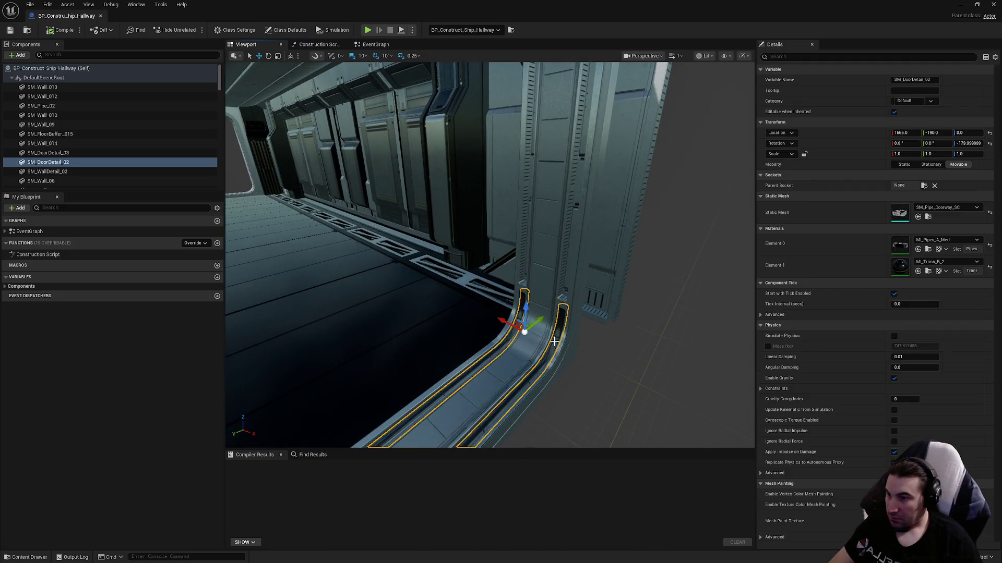
{"action": "key", "text": "Delete"}
- Swap the SM_DoorWay_02 and SM_DoorWay_03 frames to SM_Doorway_S_C_Complete
{"action": "left_click", "coordinate": [515, 345]}
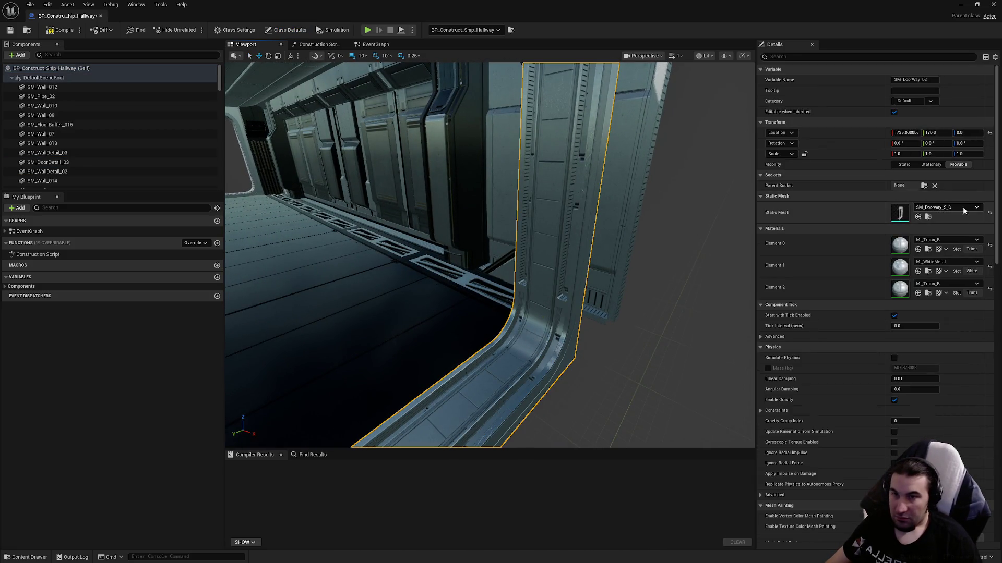
{"action": "left_click", "coordinate": [947, 208]}
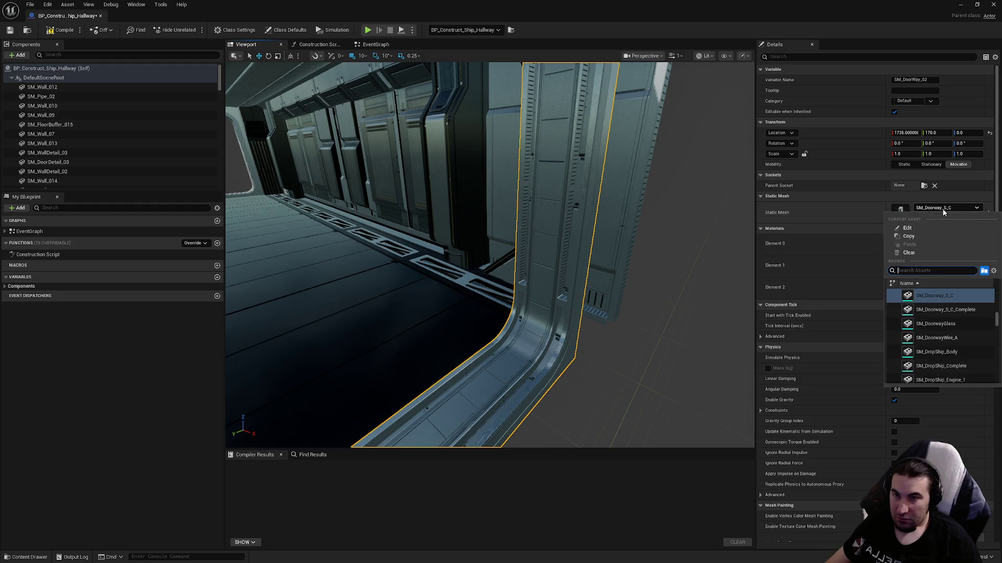
{"action": "left_click", "coordinate": [950, 315]}
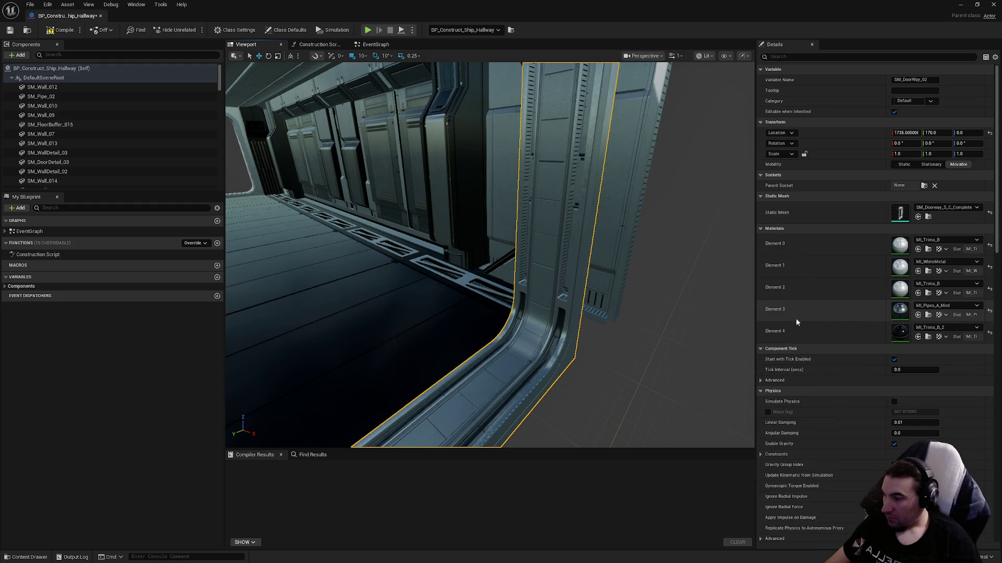
{"action": "mouse_move", "coordinate": [491, 261]}
{"action": "left_mouse_down"}
{"action": "mouse_move", "coordinate": [448, 235]}
{"action": "mouse_move", "coordinate": [521, 315]}
{"action": "left_mouse_up"}
{"action": "left_click", "coordinate": [521, 315]}
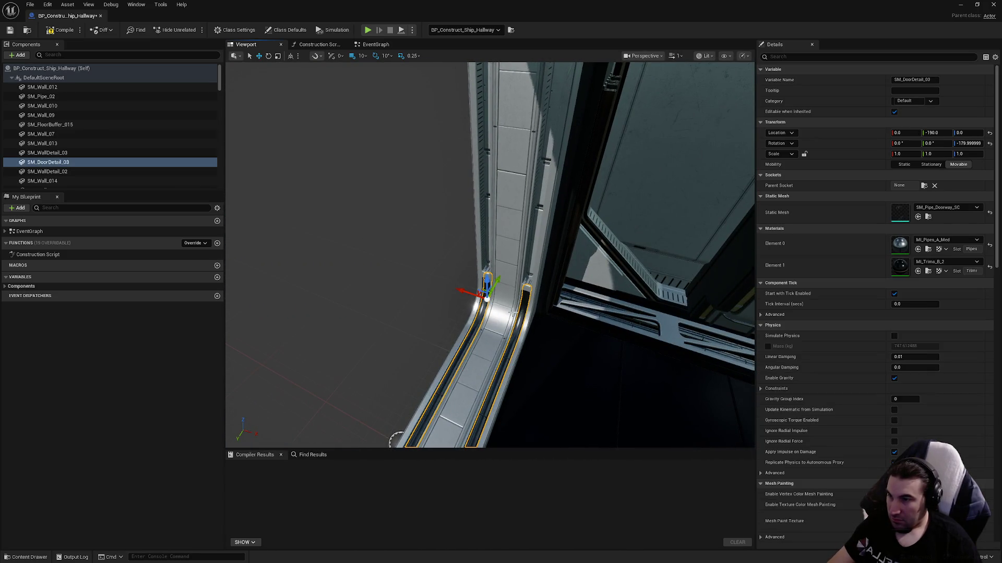
{"action": "left_click", "coordinate": [522, 318]}
{"action": "left_click", "coordinate": [940, 208]}
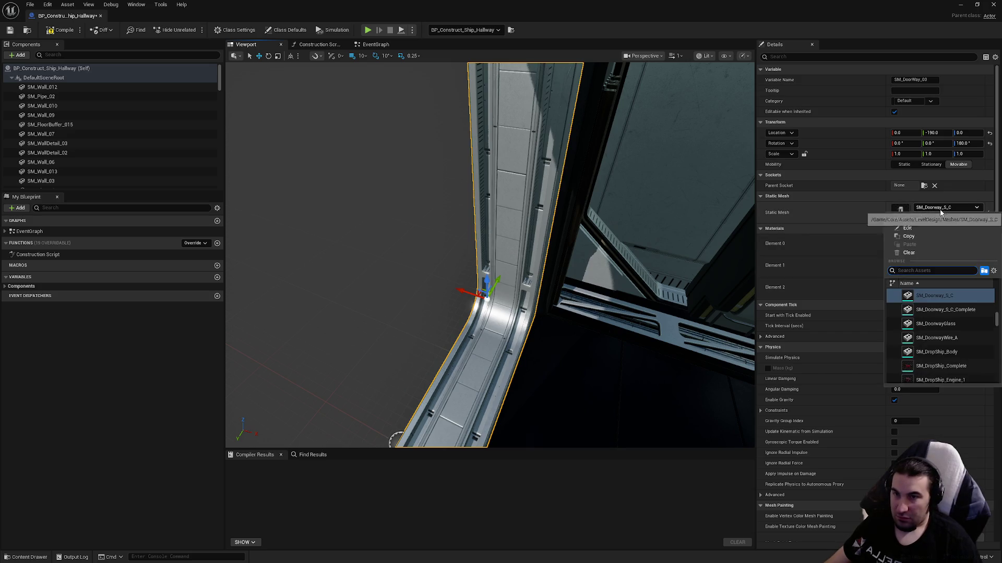
{"action": "left_click", "coordinate": [941, 309]}
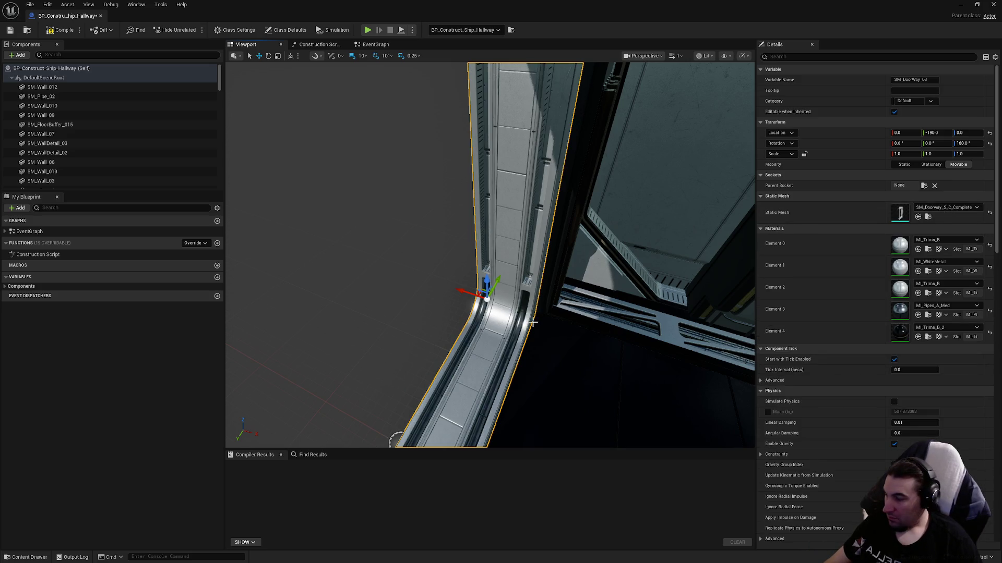
- Save the hallway blueprint and close its editor
{"action": "left_click_drag", "start_coordinate": [492, 326], "coordinate": [492, 327]}
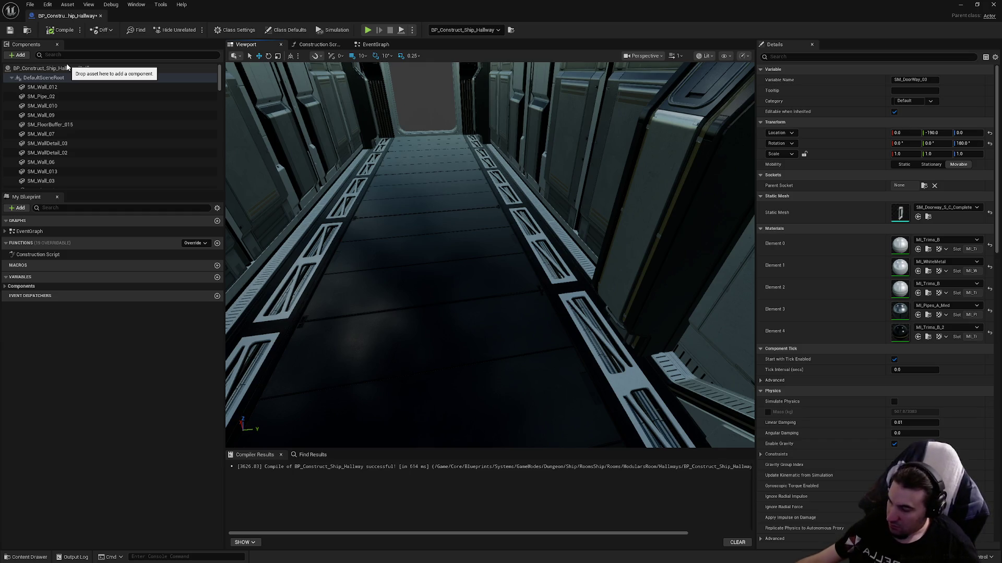
{"action": "left_click", "coordinate": [9, 30]}
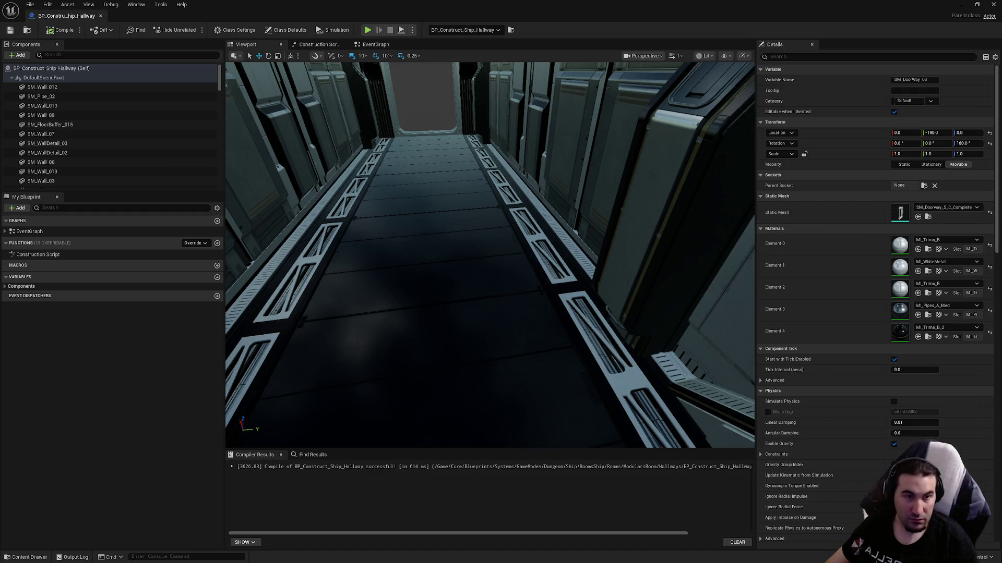
{"action": "left_click", "coordinate": [993, 4]}
- Merge the hallway actor, saving into Assets/LevelDesign/DungeonRoom/ShipDungeon/Meshes/Hallways
{"action": "left_click", "coordinate": [94, 4]}
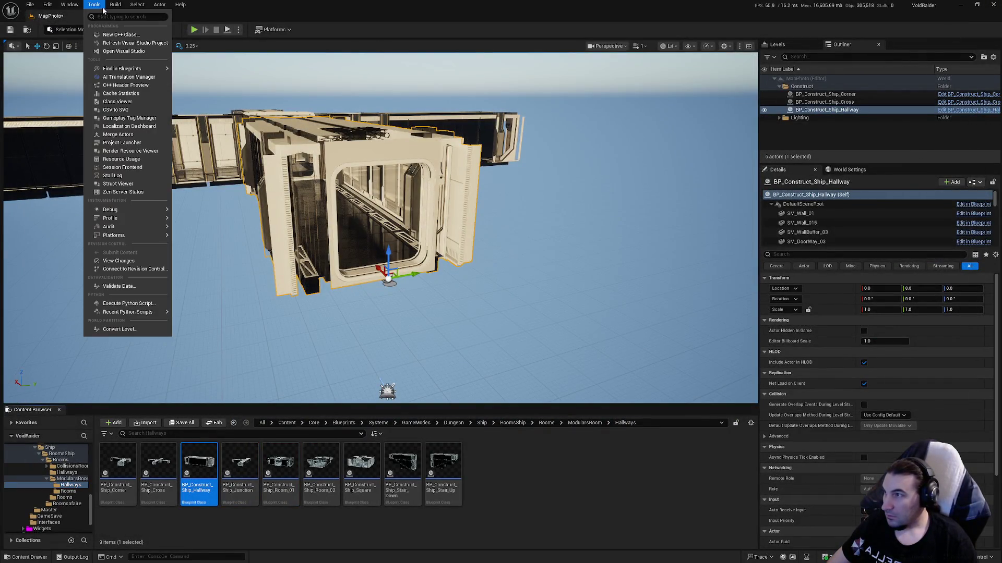
{"action": "left_click", "coordinate": [126, 134]}
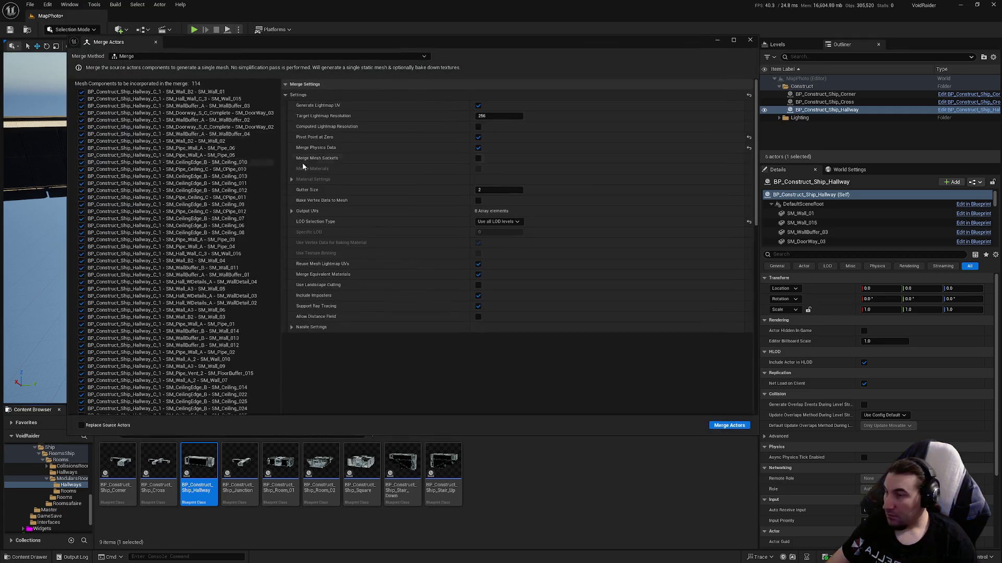
{"action": "left_click", "coordinate": [727, 427]}
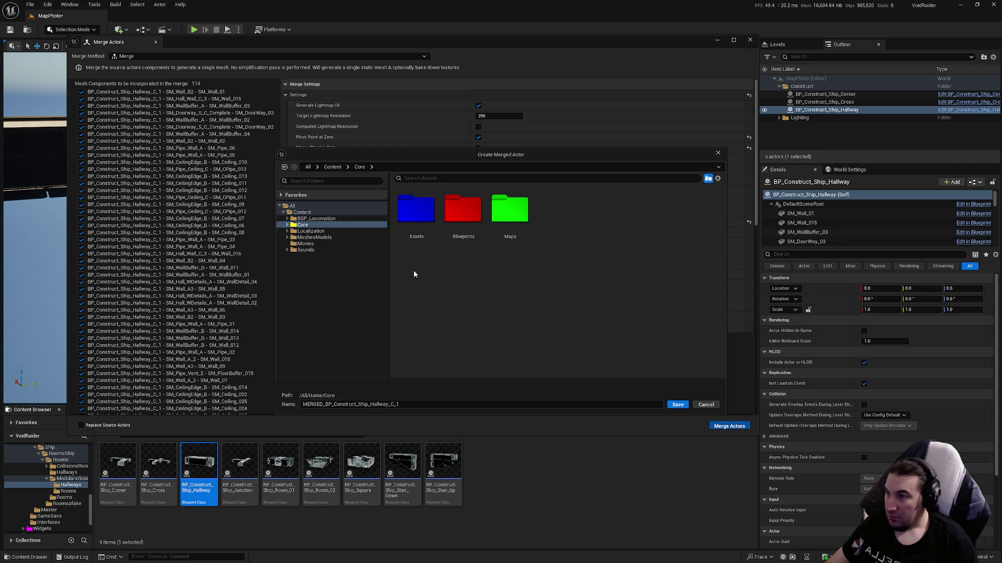
{"action": "double_click", "coordinate": [416, 211]}
{"action": "double_click", "coordinate": [651, 214]}
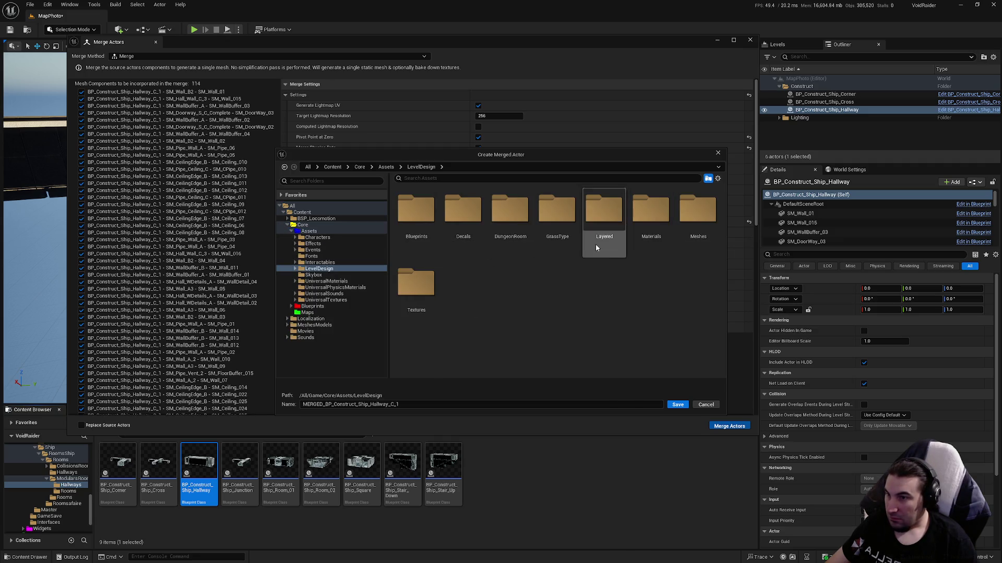
{"action": "double_click", "coordinate": [510, 211]}
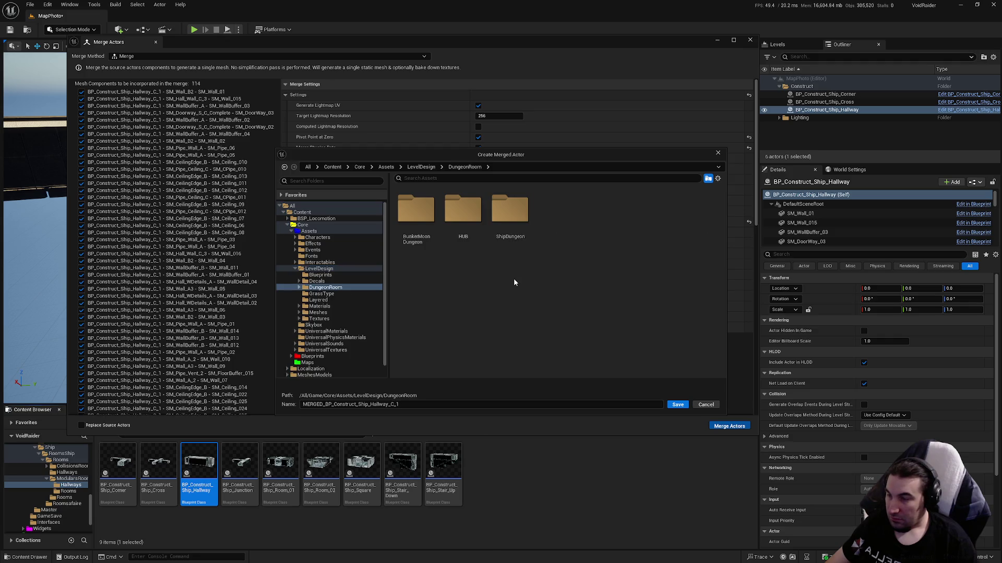
{"action": "double_click", "coordinate": [510, 212]}
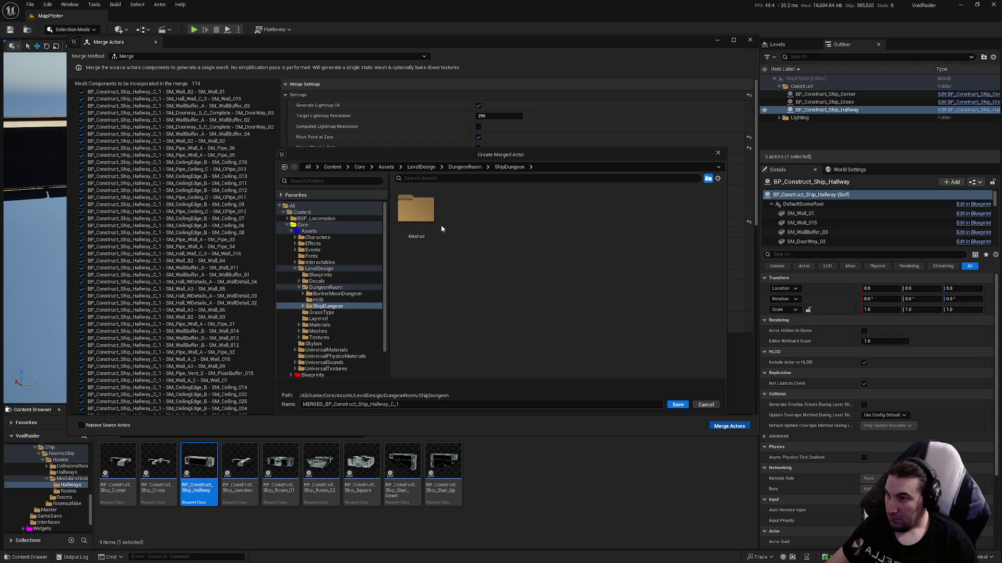
{"action": "double_click", "coordinate": [434, 223]}
{"action": "double_click", "coordinate": [431, 230]}
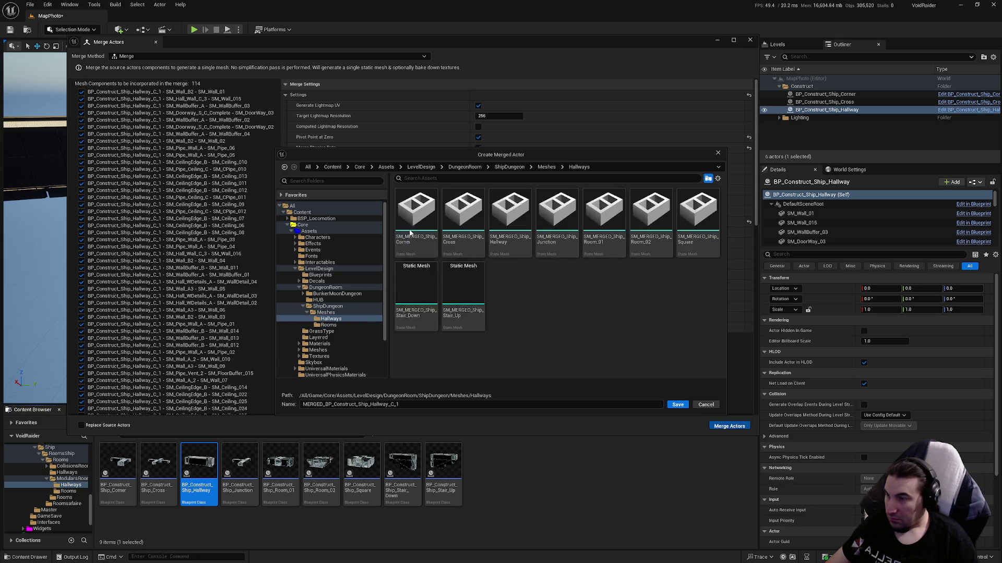
- Name the merged mesh from the existing SM_MERGED_Ship_Hallway and save it
{"action": "left_click", "coordinate": [505, 234]}
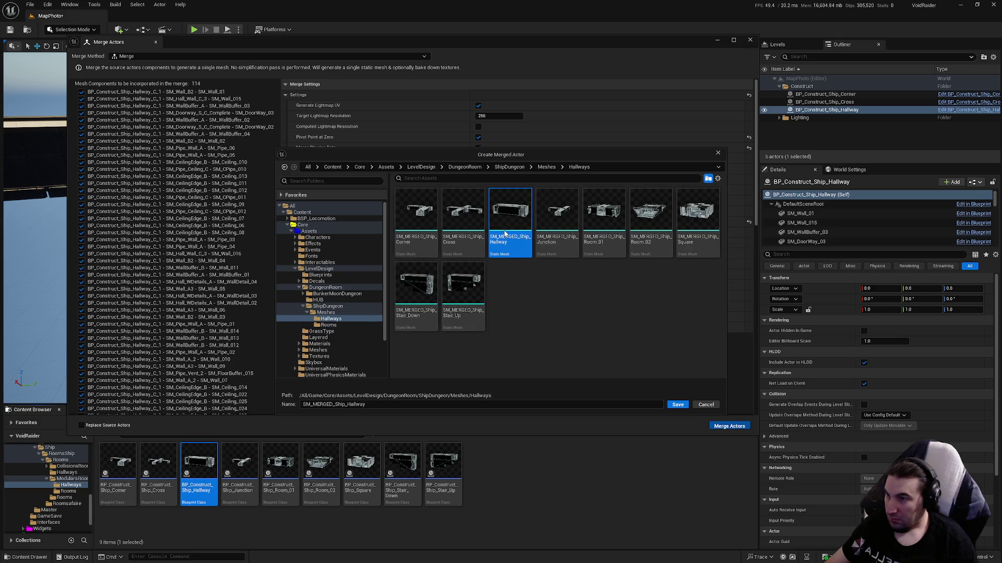
{"action": "left_click", "coordinate": [312, 405]}
{"action": "key", "text": "BackSpace"}
{"action": "key", "text": "BackSpace"}
{"action": "key", "text": "BackSpace"}
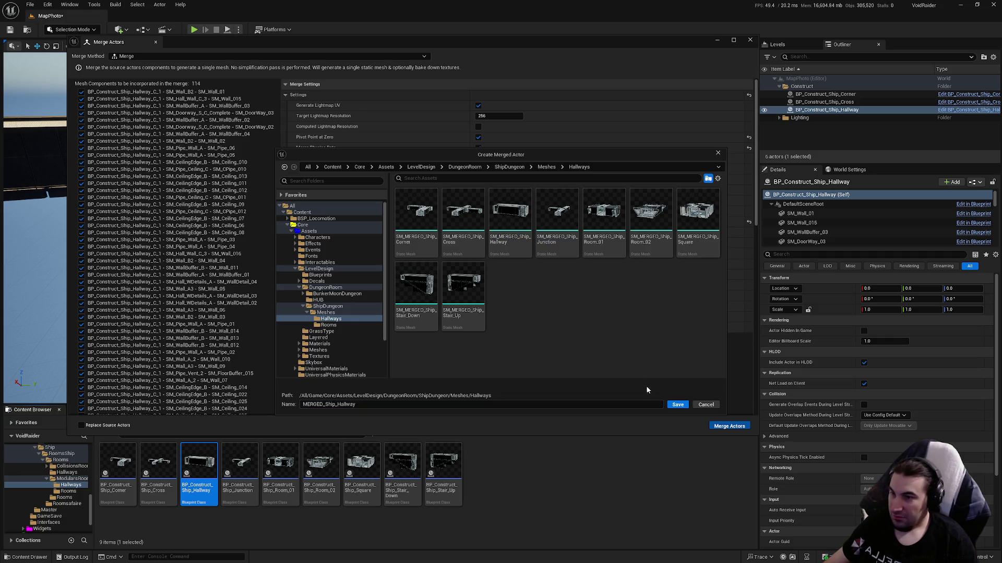
{"action": "left_click", "coordinate": [677, 405]}
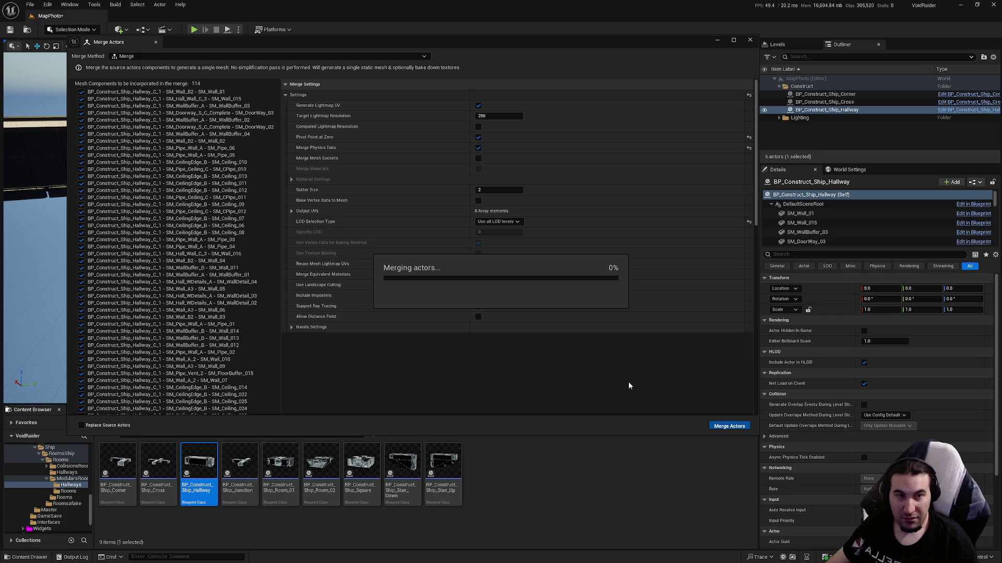
- Close Merge Actors, save all content, and open the merged hallway mesh
{"action": "left_click", "coordinate": [750, 39]}
{"action": "left_click", "coordinate": [185, 425]}
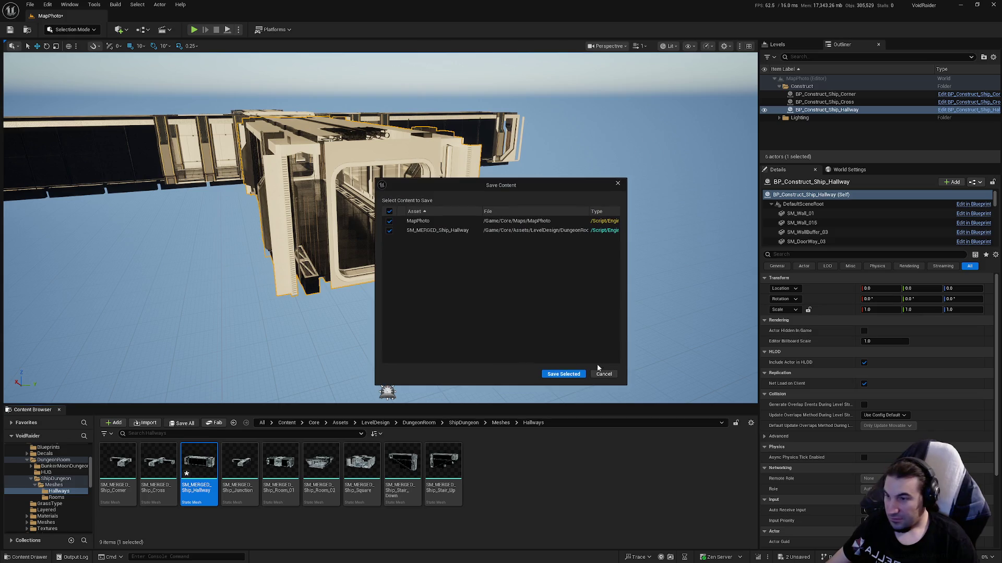
{"action": "left_click", "coordinate": [563, 375]}
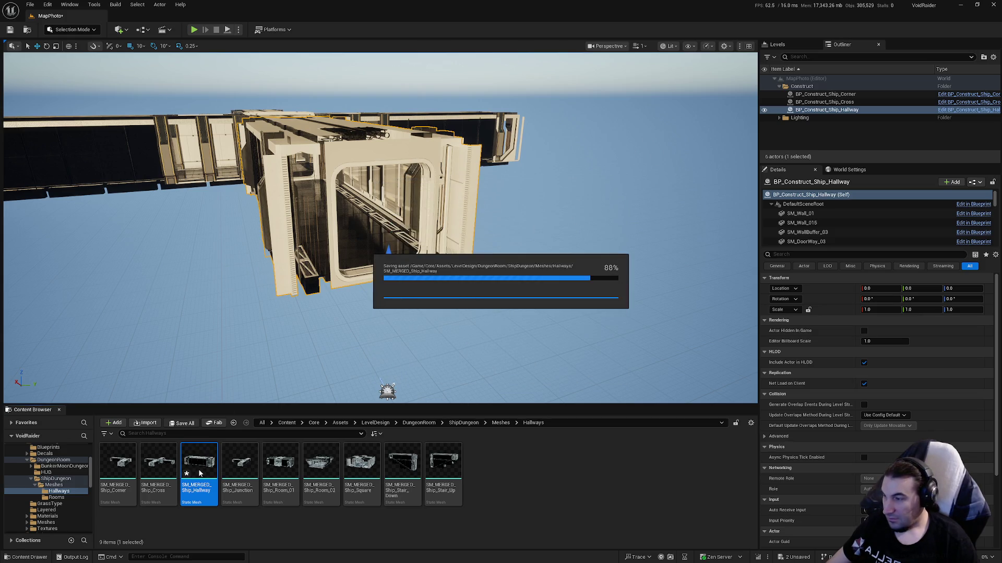
{"action": "double_click", "coordinate": [200, 468]}
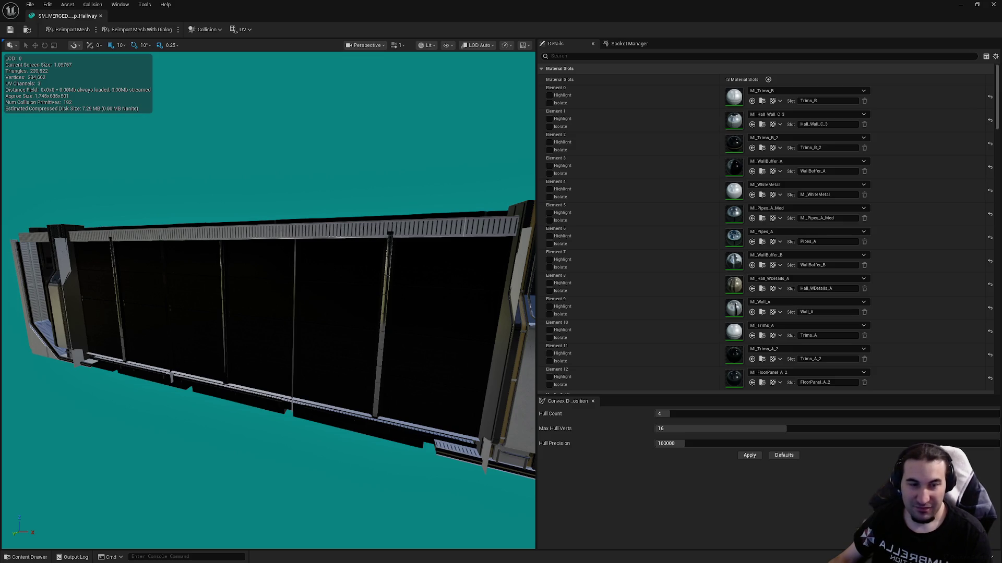
- Enable collision on sections 1 and 6 of SM_MERGED_Ship_Hallway
{"action": "left_click_drag", "start_coordinate": [313, 287], "coordinate": [365, 282]}
{"action": "scroll", "coordinate": [786, 194], "scroll_direction": "down", "scroll_amount": 2}
{"action": "scroll", "coordinate": [785, 194], "scroll_direction": "down", "scroll_amount": 10}
{"action": "left_click", "coordinate": [786, 196]}
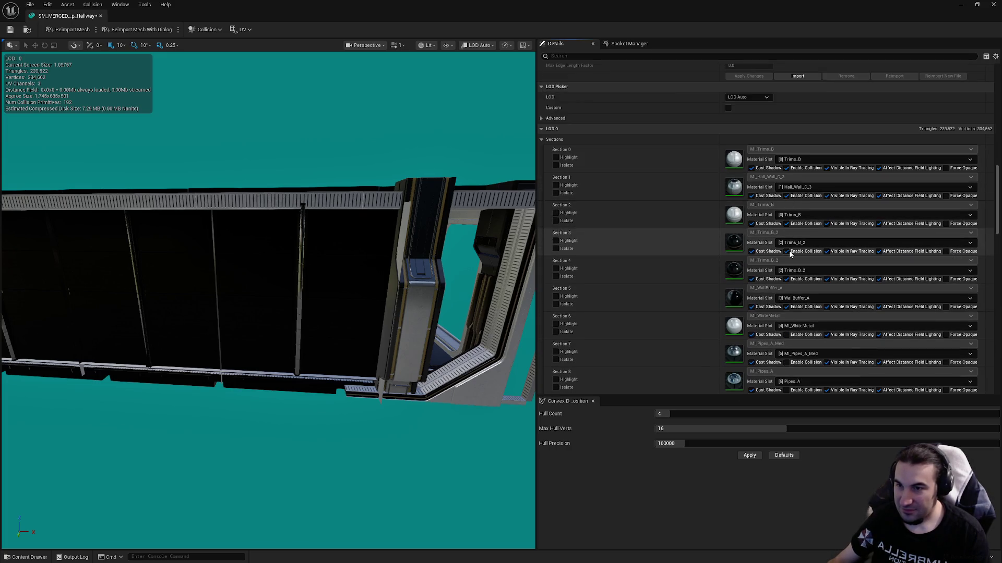
{"action": "left_click", "coordinate": [786, 334]}
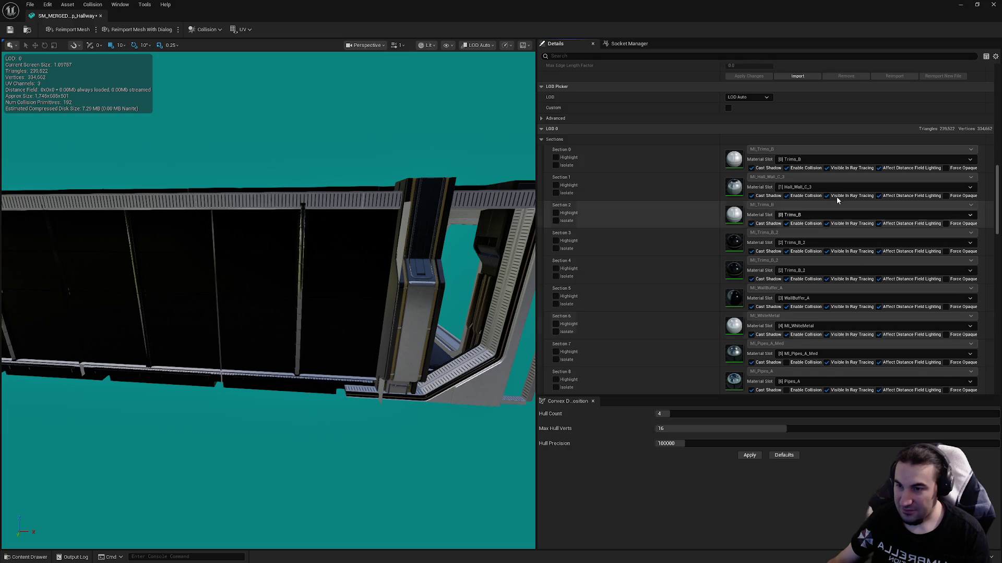
- Set the mesh's LOD Group to LargeProp and confirm the rebuild
{"action": "scroll", "coordinate": [787, 313], "scroll_direction": "down", "scroll_amount": 4}
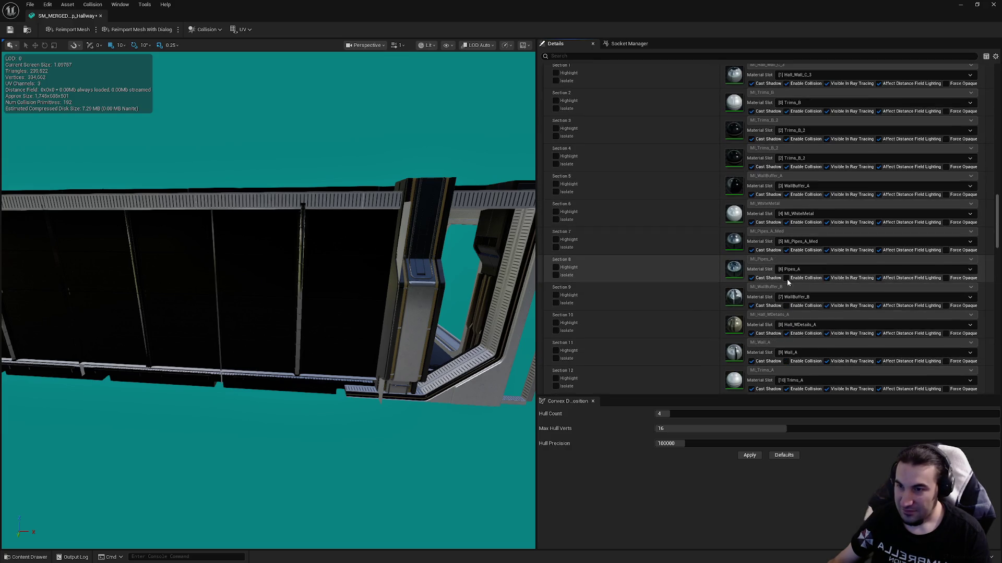
{"action": "scroll", "coordinate": [808, 277], "scroll_direction": "down", "scroll_amount": 5}
{"action": "left_click", "coordinate": [743, 245]}
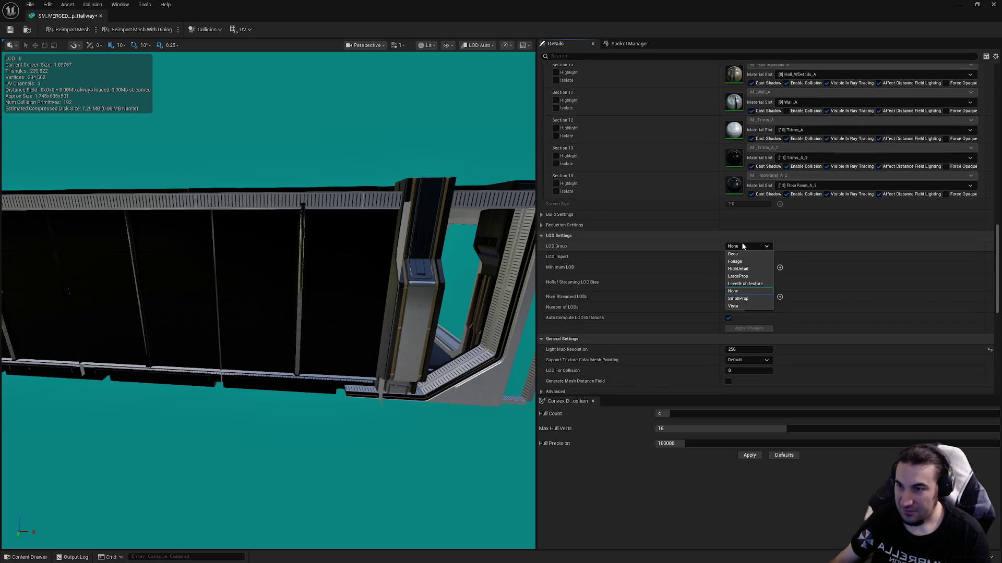
{"action": "left_click", "coordinate": [738, 276]}
{"action": "left_click", "coordinate": [562, 297]}
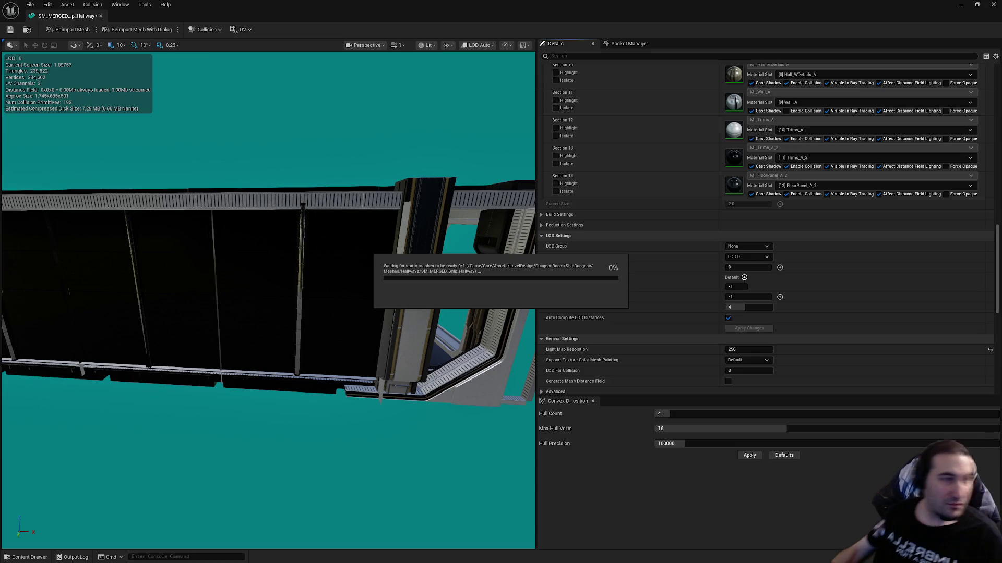
{"action": "key", "text": "super"}
{"action": "mouse_move", "coordinate": [466, 551]}
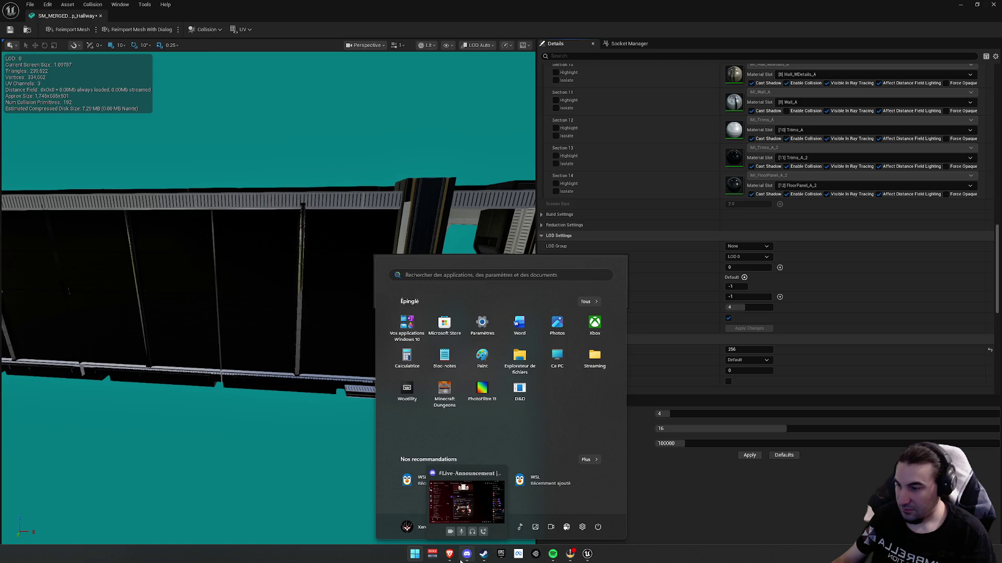
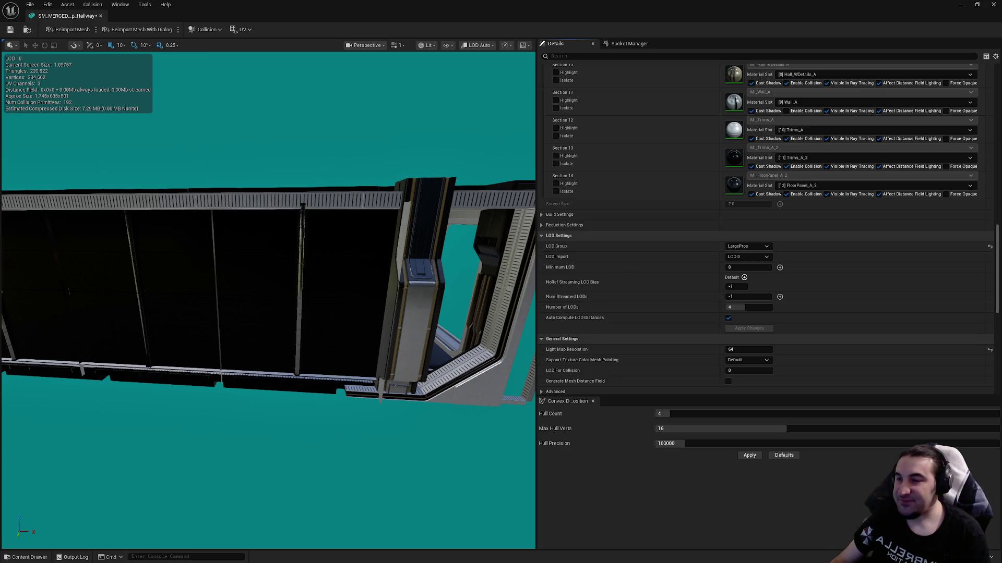
- Save the merged hallway mesh
{"action": "mouse_move", "coordinate": [997, 261]}
{"action": "left_mouse_down"}
{"action": "mouse_move", "coordinate": [999, 47]}
{"action": "mouse_move", "coordinate": [984, 224]}
{"action": "mouse_move", "coordinate": [959, 297]}
{"action": "left_mouse_up"}
{"action": "mouse_move", "coordinate": [366, 287]}
{"action": "left_mouse_down"}
{"action": "mouse_move", "coordinate": [360, 271]}
{"action": "mouse_move", "coordinate": [85, 40]}
{"action": "left_mouse_up"}
{"action": "left_click", "coordinate": [10, 29]}
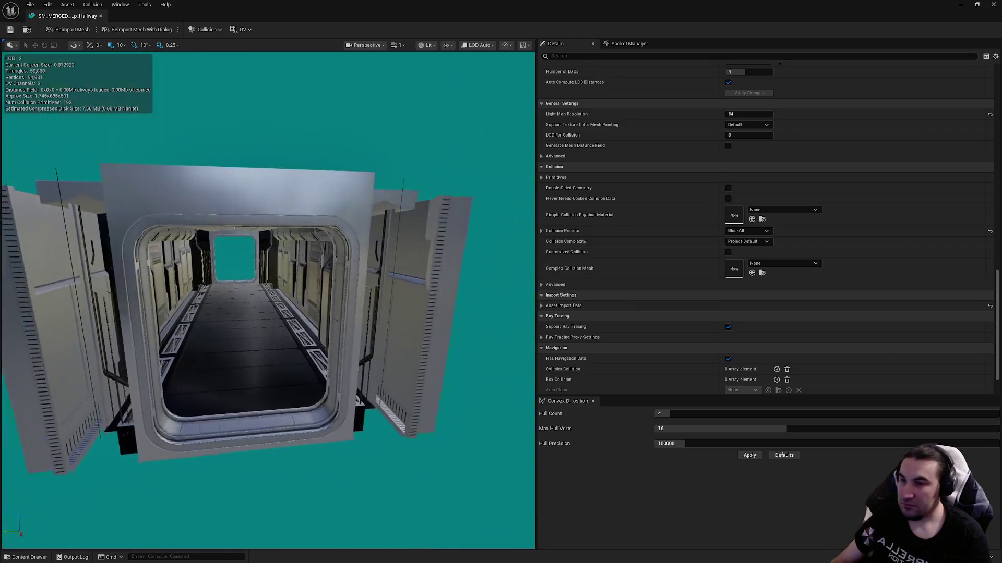
- Turn off Auto Compute LOD Distances and disable collision on Section 11
{"action": "left_click_drag", "start_coordinate": [354, 227], "coordinate": [354, 227]}
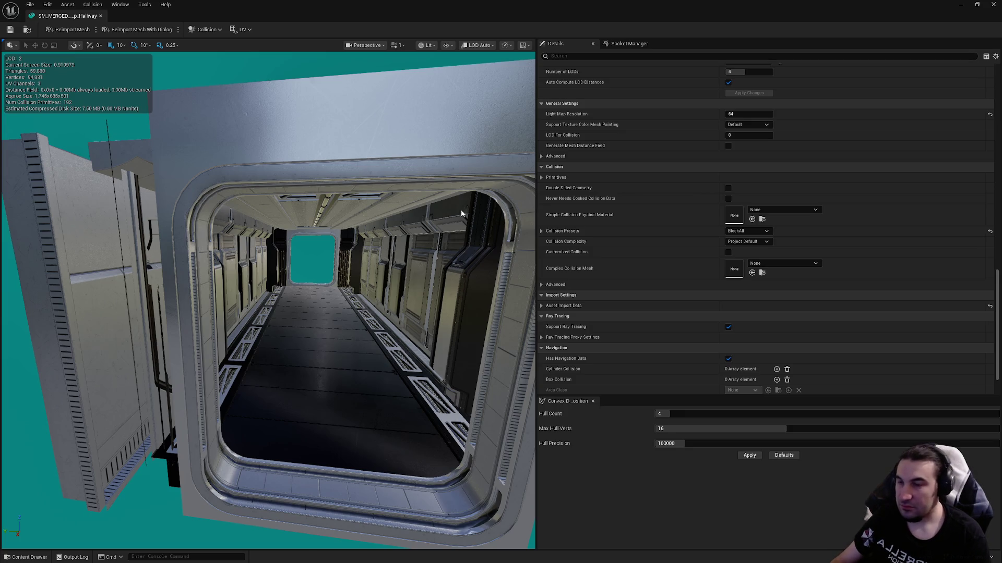
{"action": "scroll", "coordinate": [698, 201], "scroll_direction": "up", "scroll_amount": 5}
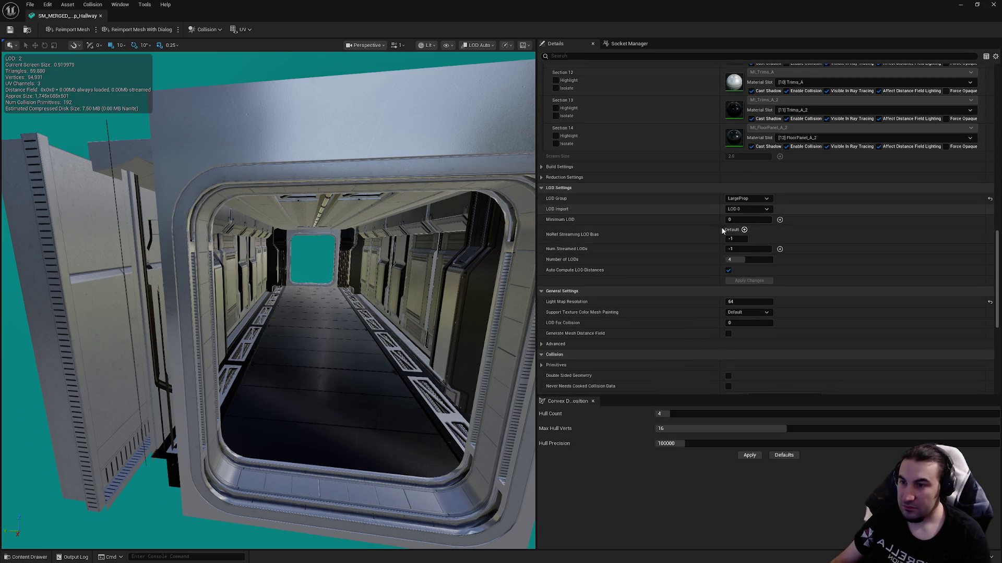
{"action": "left_click", "coordinate": [728, 271]}
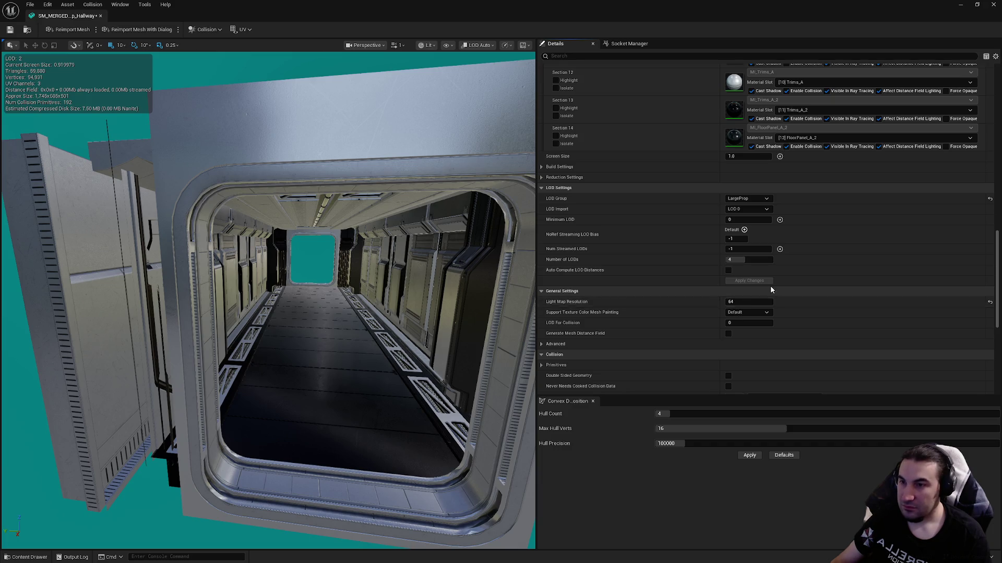
{"action": "scroll", "coordinate": [771, 289], "scroll_direction": "up", "scroll_amount": 5}
{"action": "left_click", "coordinate": [786, 251]}
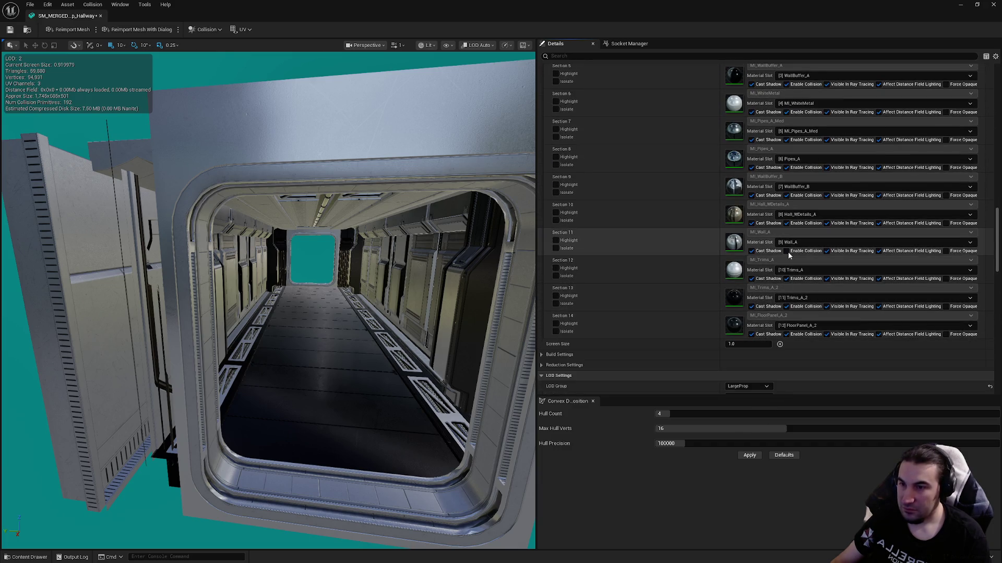
{"action": "scroll", "coordinate": [595, 198], "scroll_direction": "up", "scroll_amount": 8}
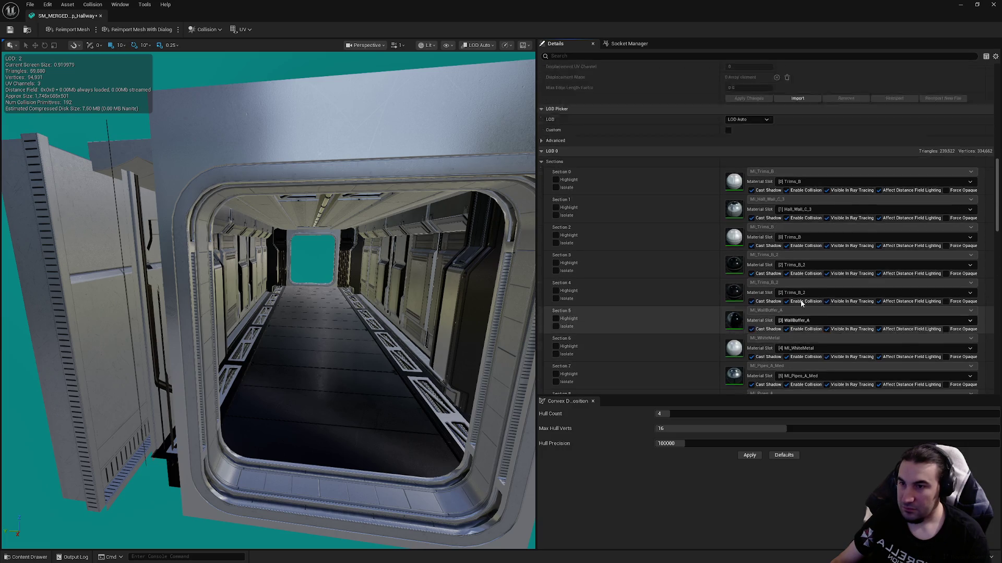
{"action": "left_click", "coordinate": [765, 170]}
- Set the screen size to 0.7 for LOD 1 and 0.5 for LOD 2
{"action": "left_click", "coordinate": [741, 194]}
{"action": "key", "text": "f"}
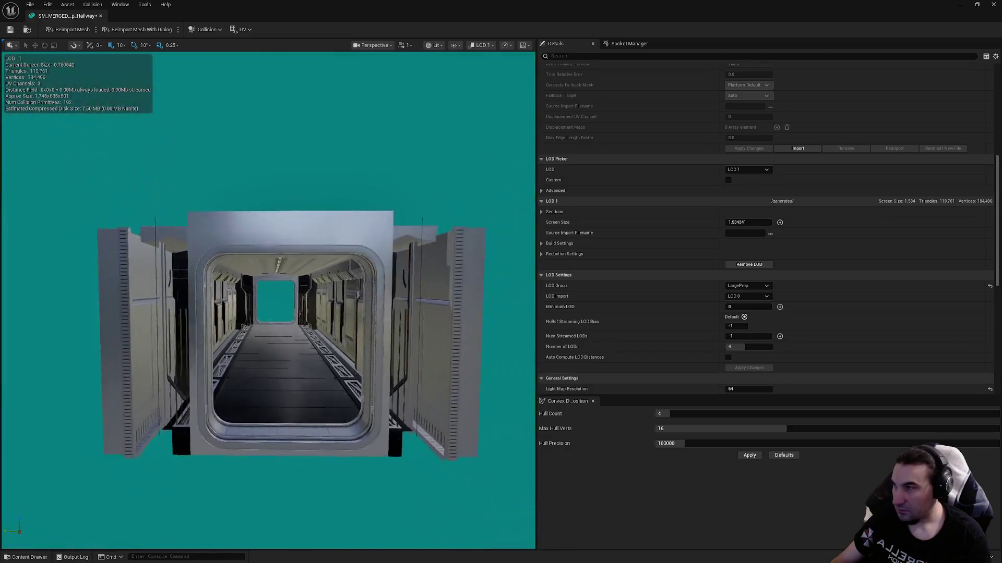
{"action": "left_click", "coordinate": [737, 222]}
{"action": "type", "text": "0.7"}
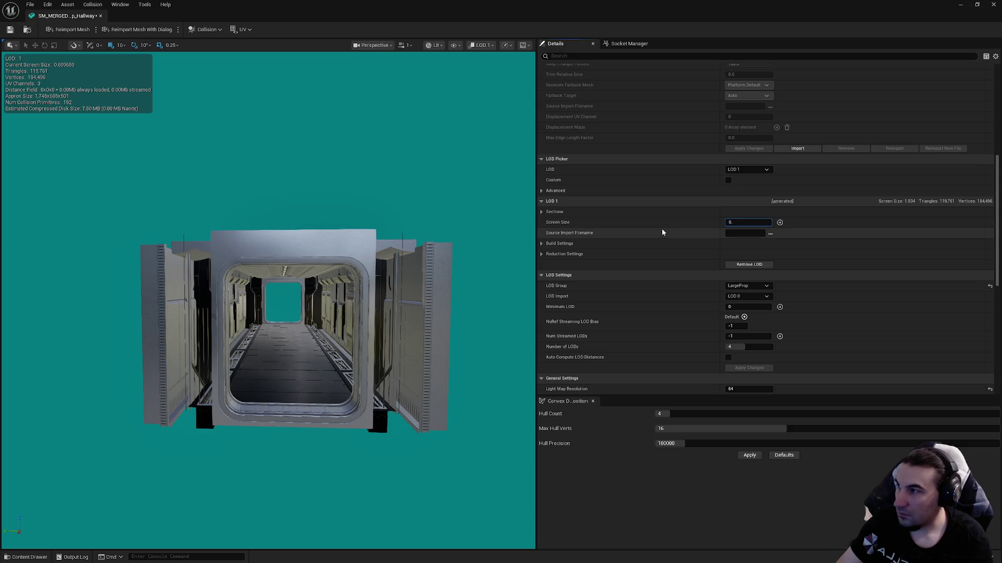
{"action": "left_click", "coordinate": [752, 170]}
{"action": "left_click", "coordinate": [745, 207]}
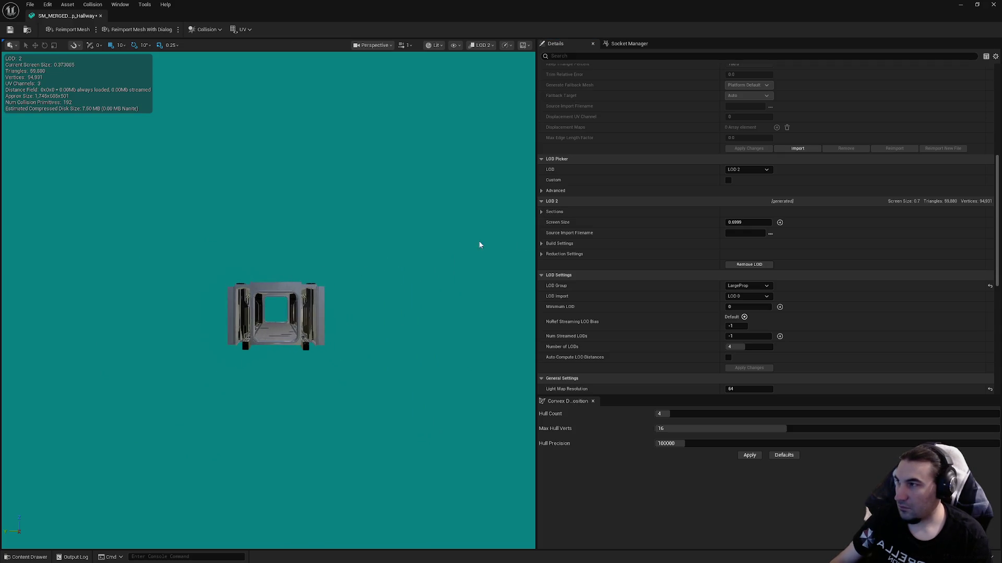
{"action": "left_click", "coordinate": [735, 223]}
{"action": "type", "text": "0.4"}
{"action": "key", "text": "Return"}
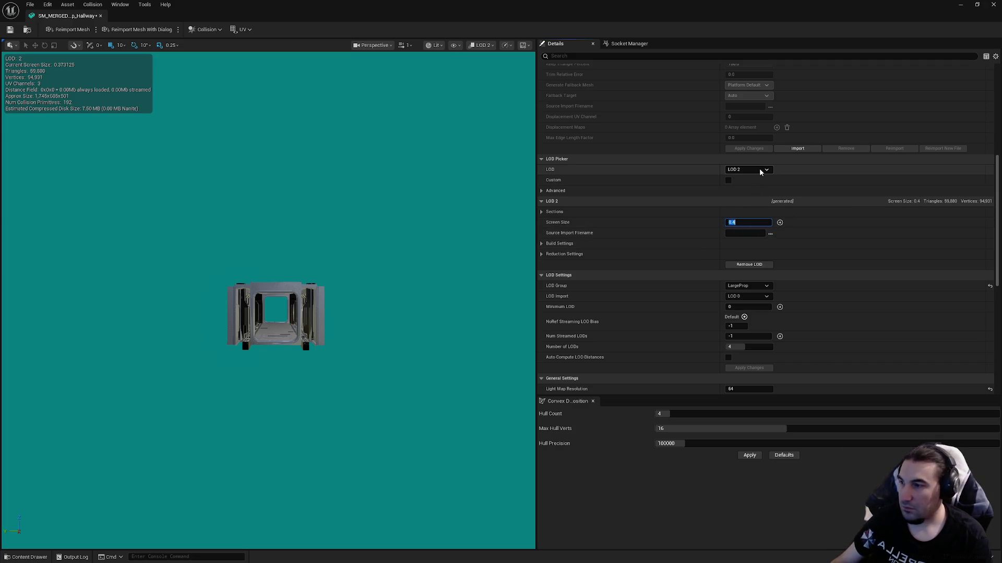
{"action": "type", "text": "0"}
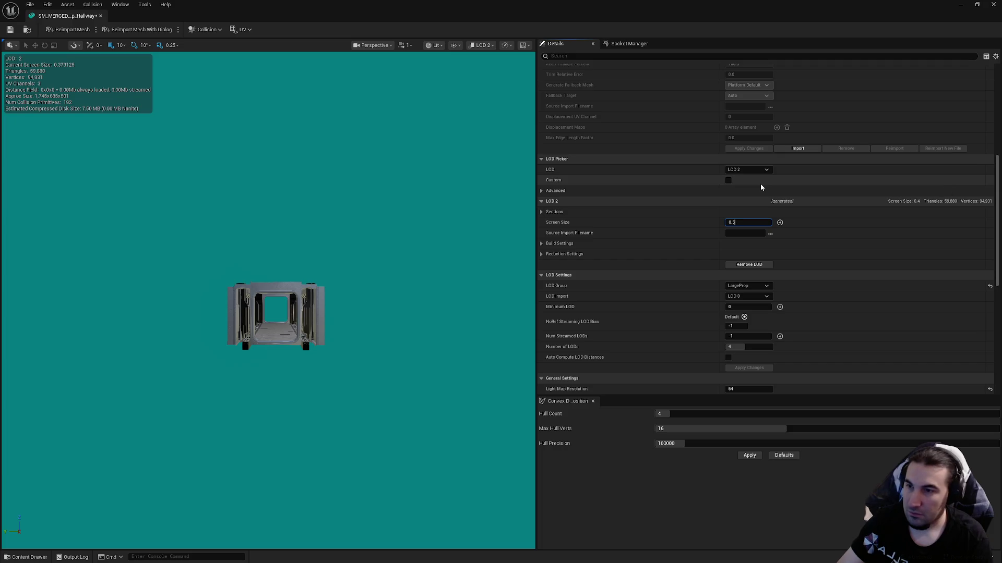
{"action": "key", "text": "Return"}
- Give LOD 3 a 0.2 screen size and 1 percent triangles, then apply the changes
{"action": "left_click", "coordinate": [752, 168]}
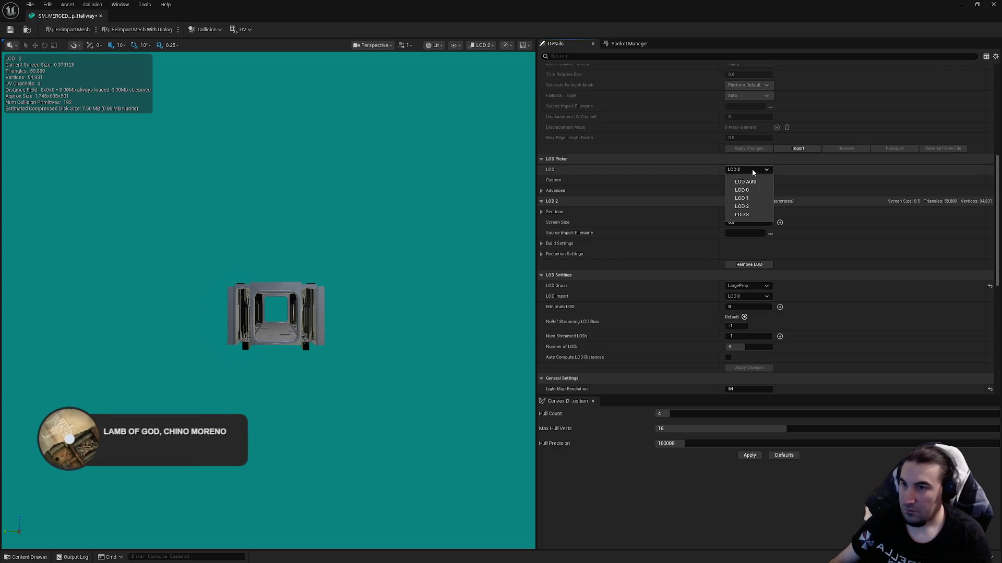
{"action": "left_click", "coordinate": [757, 216]}
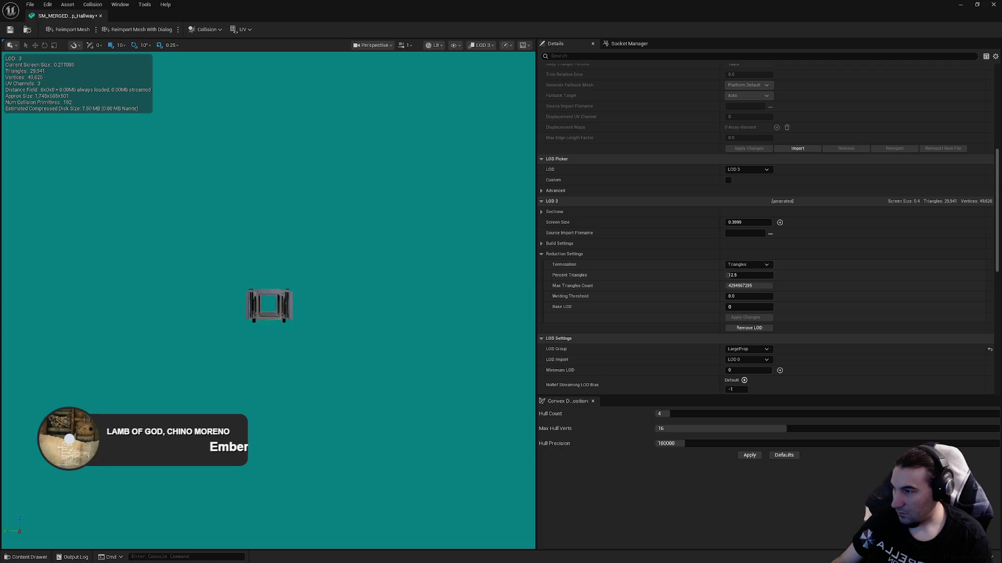
{"action": "left_click", "coordinate": [751, 222]}
{"action": "type", "text": "0.25"}
{"action": "key", "text": "Return"}
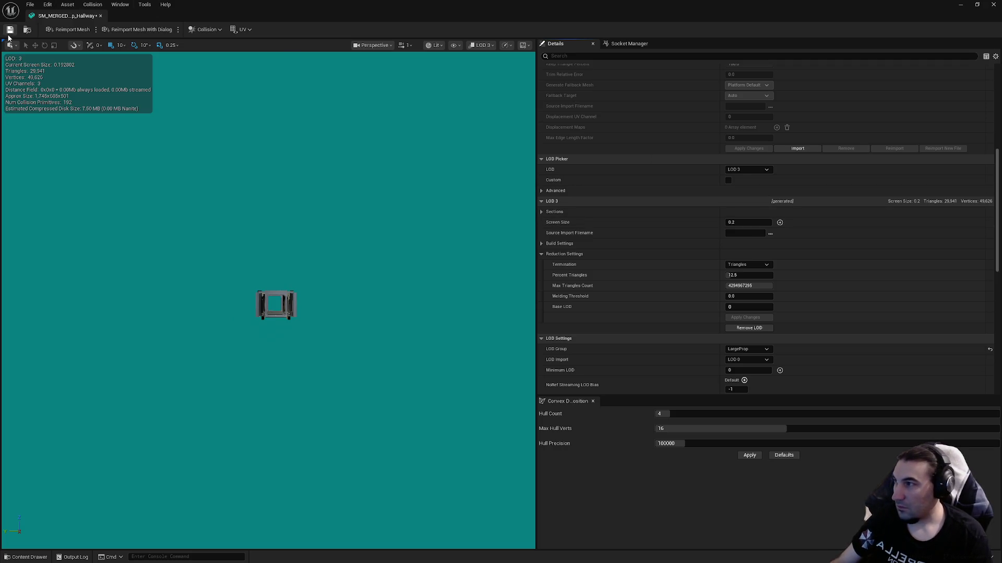
{"action": "left_click", "coordinate": [749, 275]}
{"action": "type", "text": "1"}
{"action": "key", "text": "Return"}
{"action": "left_click", "coordinate": [749, 318]}
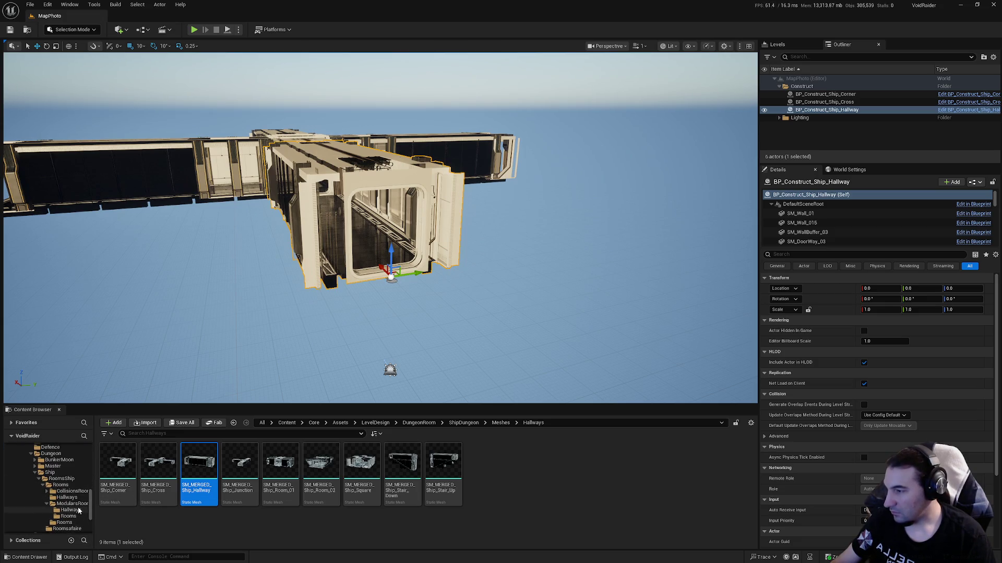
- Place BP_Construct_Ship_Junction from the Hallways folder into the level
{"action": "scroll", "coordinate": [77, 507], "scroll_direction": "down", "scroll_amount": 1}
{"action": "left_click", "coordinate": [72, 498]}
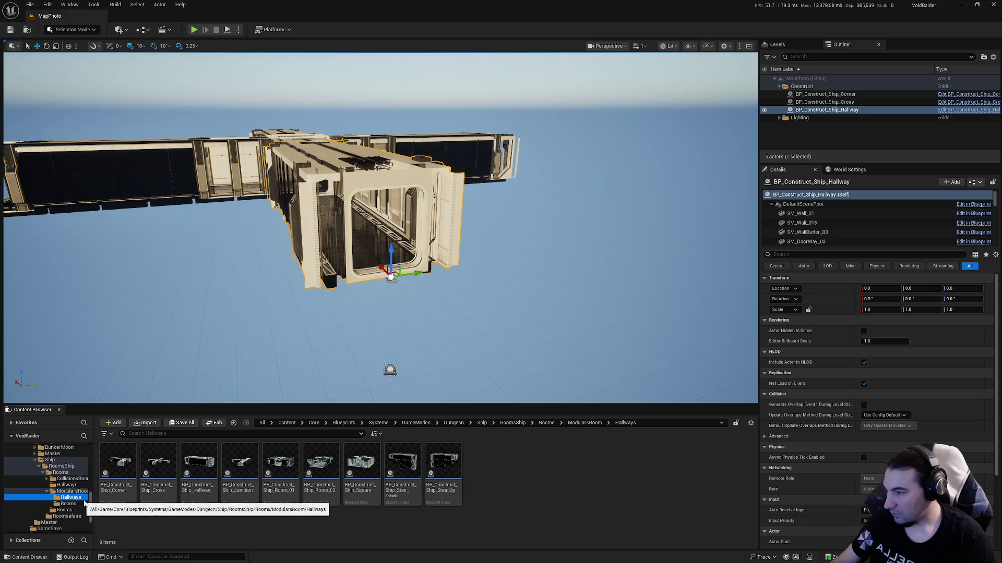
{"action": "left_click", "coordinate": [242, 469]}
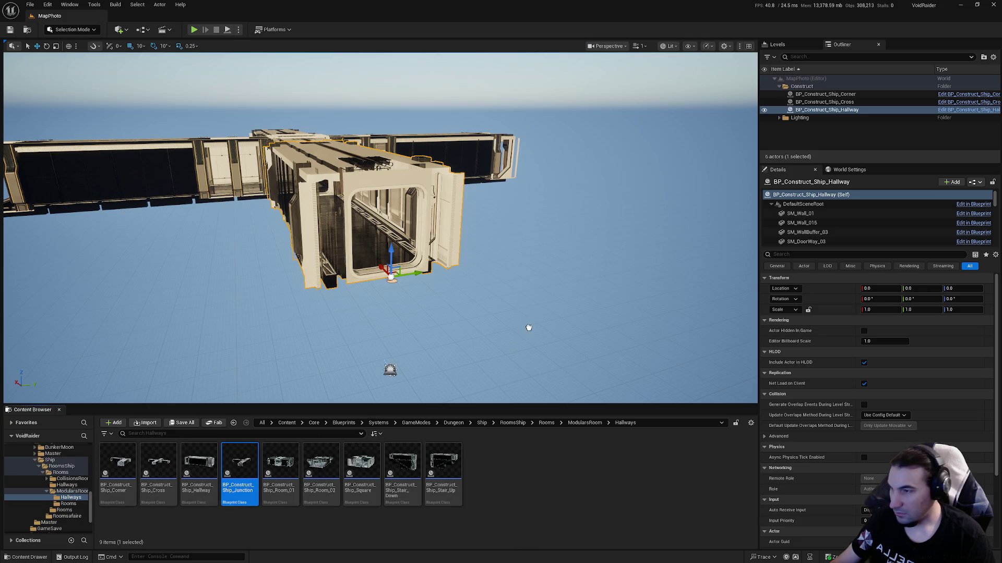
{"action": "scroll", "coordinate": [531, 319], "scroll_direction": "up", "scroll_amount": 5}
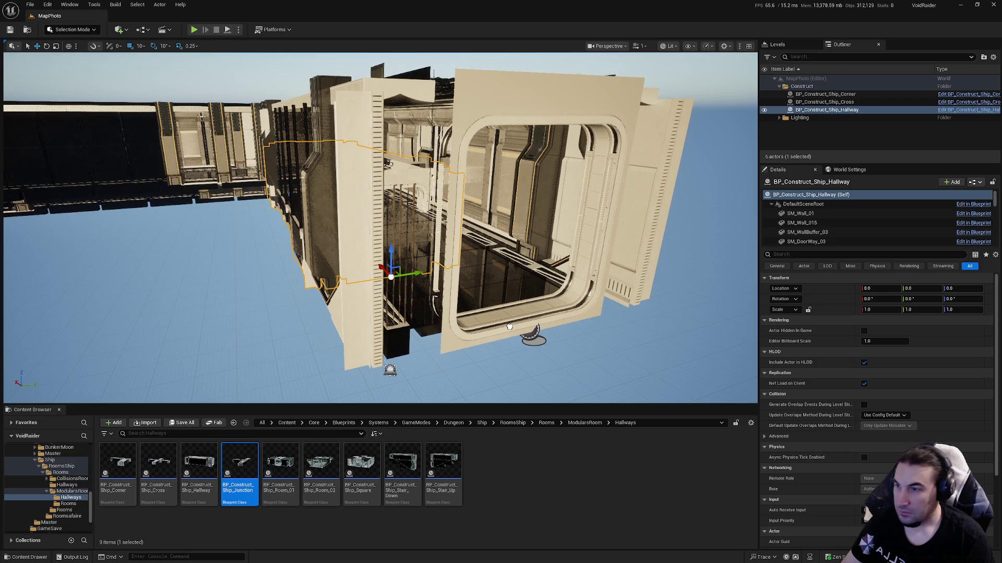
{"action": "left_click_drag", "start_coordinate": [512, 323], "coordinate": [531, 329]}
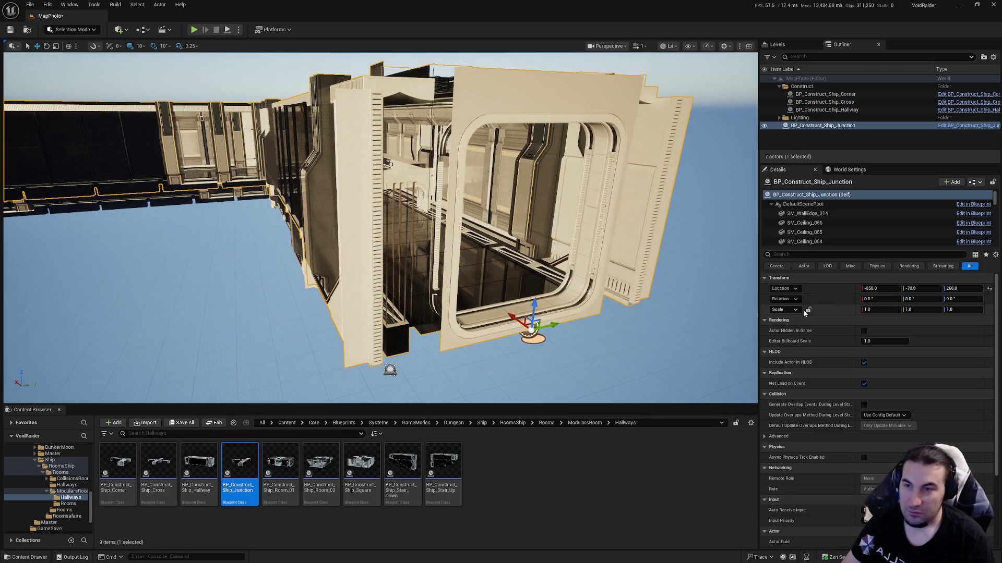
- Set the junction actor's location to 0,0,0 and file it under the Construct folder
{"action": "left_click", "coordinate": [892, 288]}
{"action": "type", "text": "0"}
{"action": "key", "text": "Tab"}
{"action": "type", "text": "0"}
{"action": "key", "text": "Tab"}
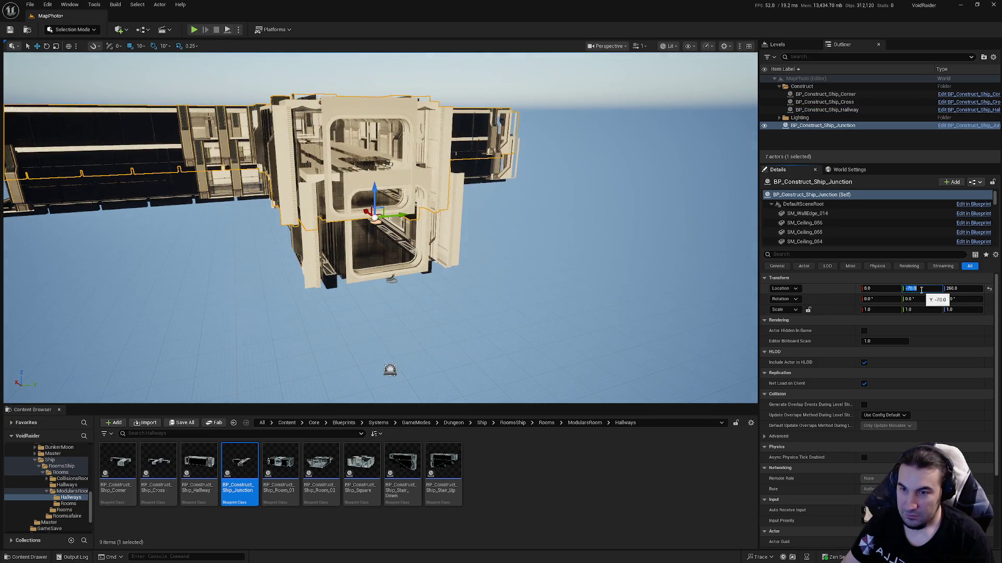
{"action": "type", "text": "0"}
{"action": "key", "text": "Return"}
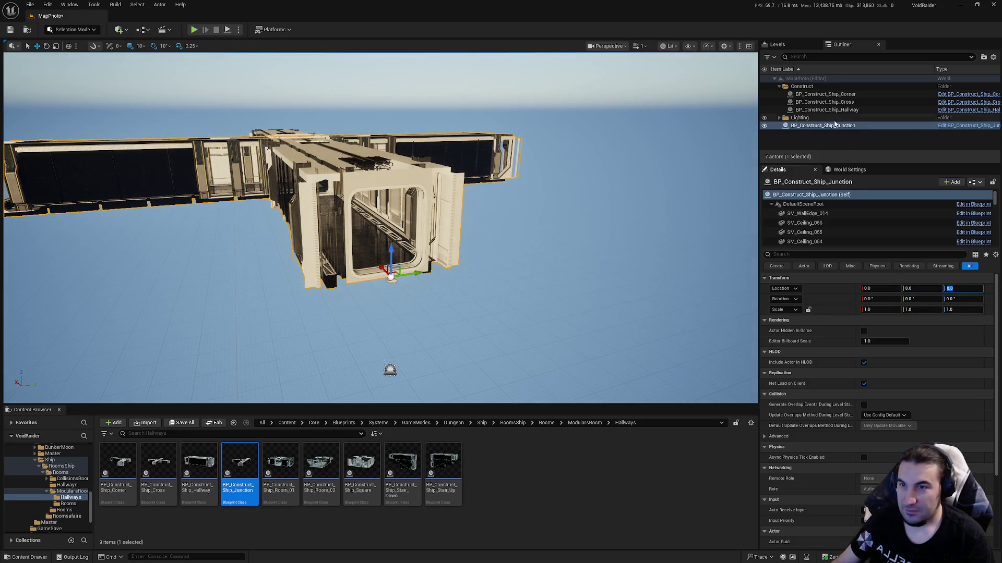
{"action": "left_click_drag", "start_coordinate": [840, 126], "coordinate": [812, 102]}
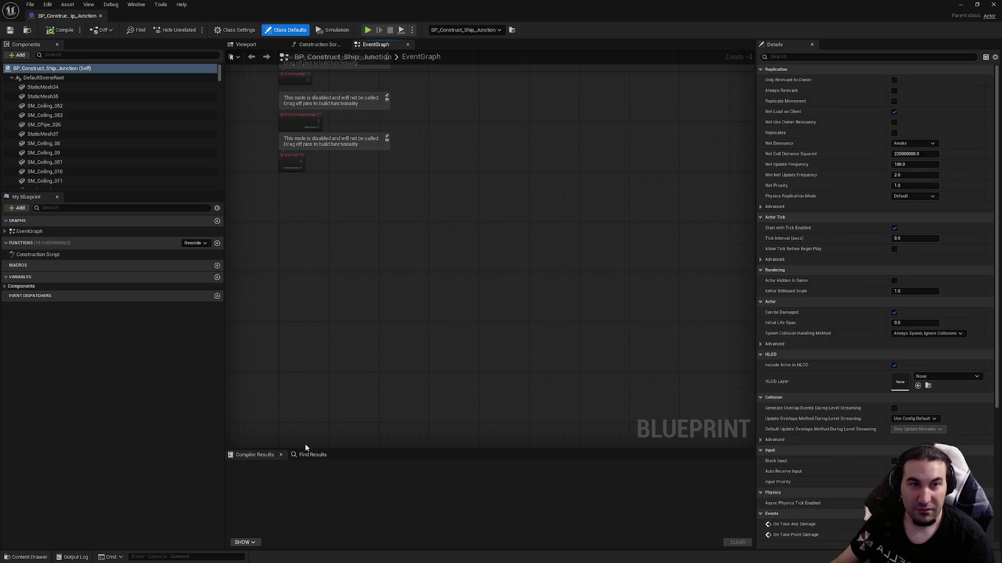
- Fly into the junction's 3D view and select the doorway pipe and wall pieces
{"action": "mouse_move", "coordinate": [433, 196]}
{"action": "left_mouse_down"}
{"action": "mouse_move", "coordinate": [480, 330]}
{"action": "mouse_move", "coordinate": [479, 306]}
{"action": "mouse_move", "coordinate": [504, 307]}
{"action": "left_mouse_up"}
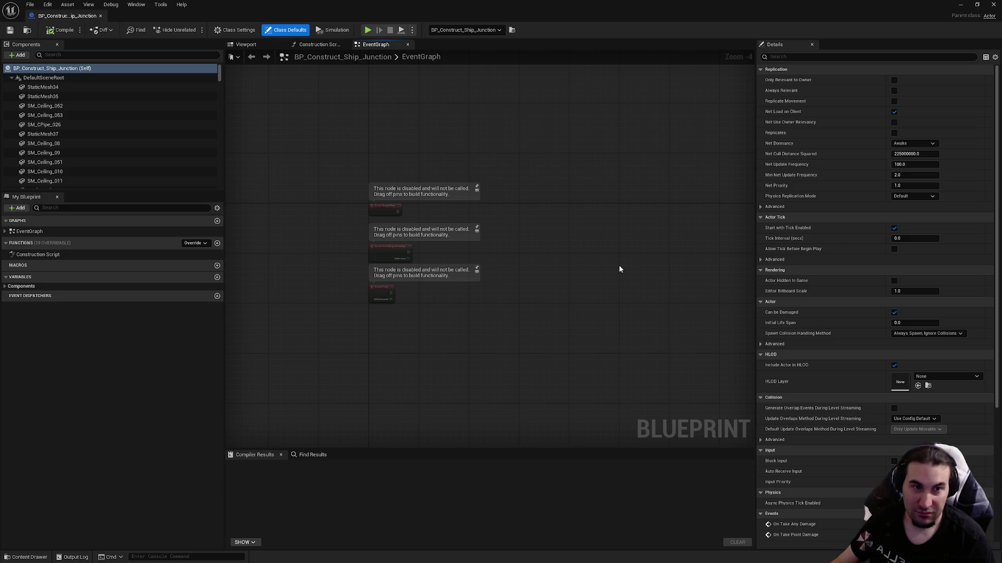
{"action": "left_click", "coordinate": [262, 46]}
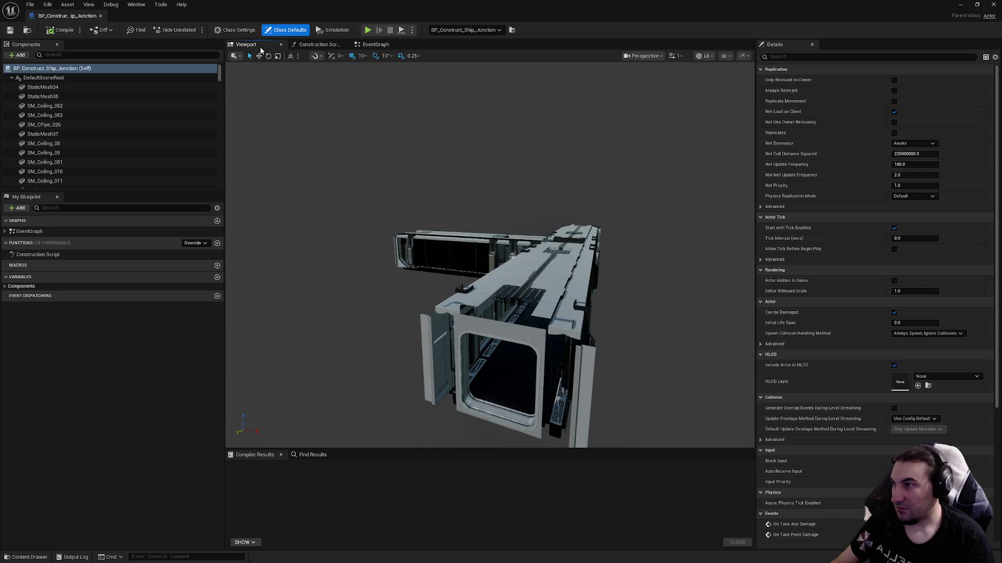
{"action": "mouse_move", "coordinate": [521, 217]}
{"action": "left_mouse_down"}
{"action": "mouse_move", "coordinate": [524, 229]}
{"action": "mouse_move", "coordinate": [522, 218]}
{"action": "mouse_move", "coordinate": [454, 199]}
{"action": "left_mouse_up"}
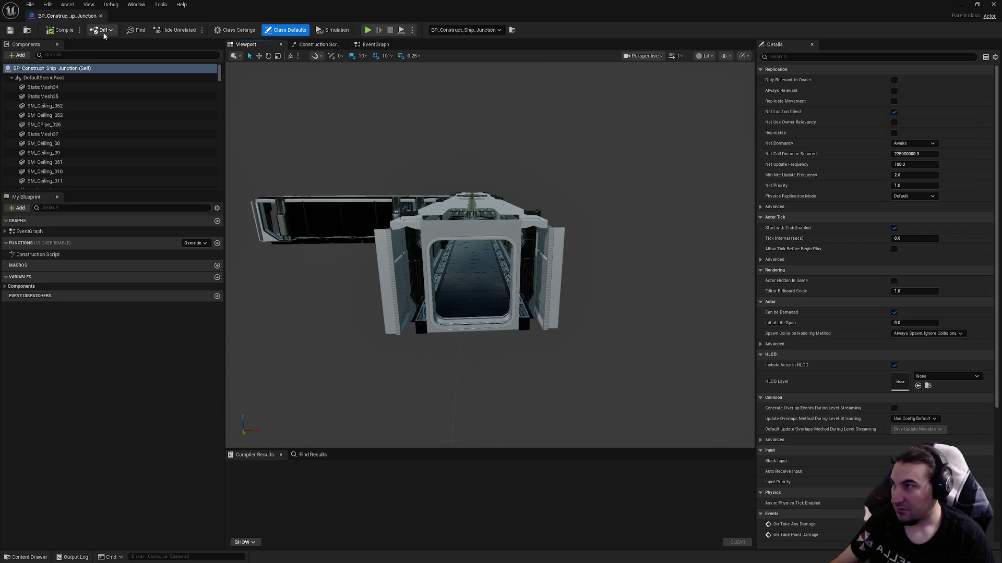
{"action": "left_click_drag", "start_coordinate": [486, 197], "coordinate": [545, 262]}
{"action": "left_click", "coordinate": [545, 262]}
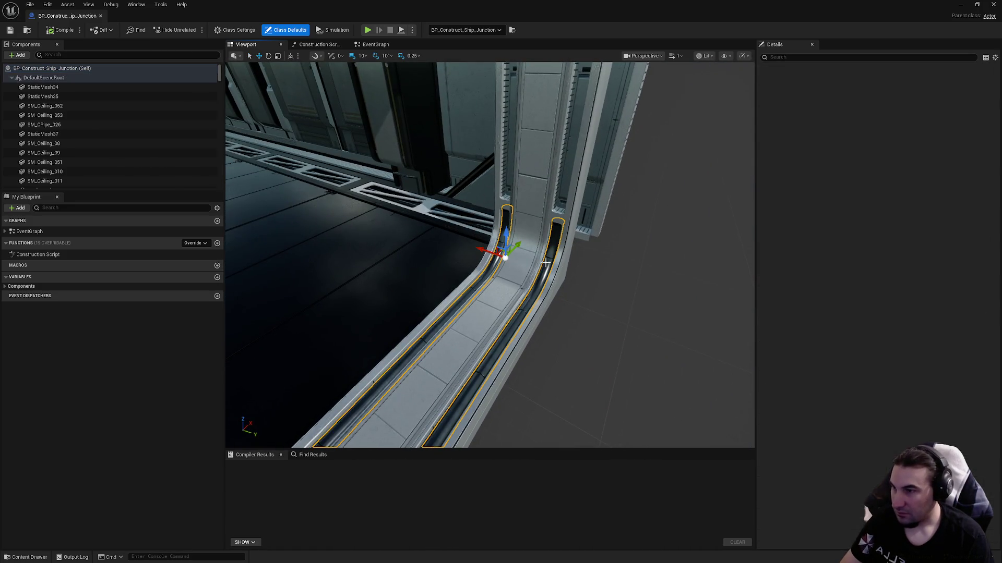
{"action": "left_click", "coordinate": [533, 225]}
{"action": "left_click", "coordinate": [925, 207]}
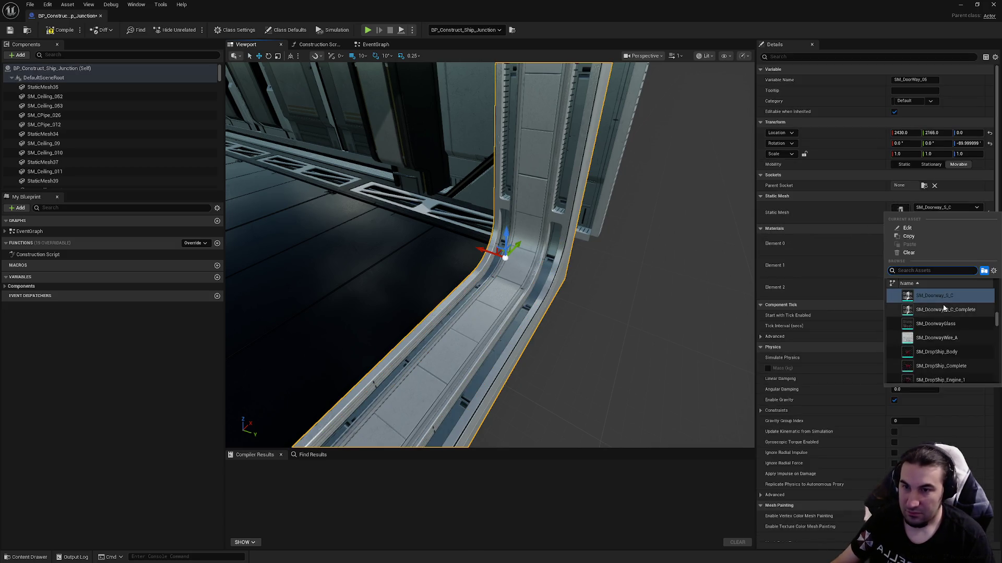
{"action": "key", "text": "Escape"}
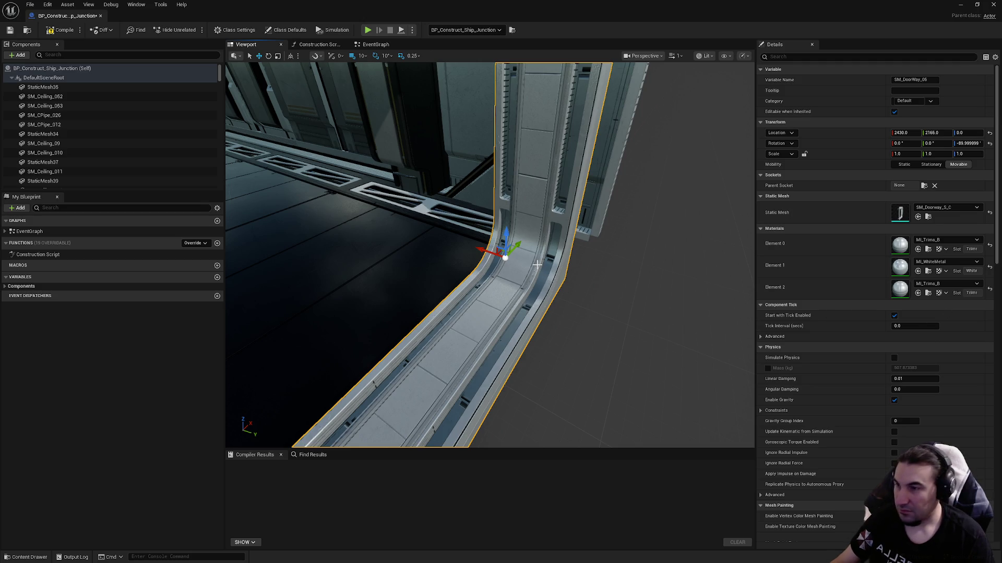
- Reframe the doorway wall and browse its mesh options without changing them
{"action": "mouse_move", "coordinate": [537, 265]}
{"action": "left_mouse_down"}
{"action": "mouse_move", "coordinate": [512, 261]}
{"action": "mouse_move", "coordinate": [548, 308]}
{"action": "mouse_move", "coordinate": [471, 321]}
{"action": "left_mouse_up"}
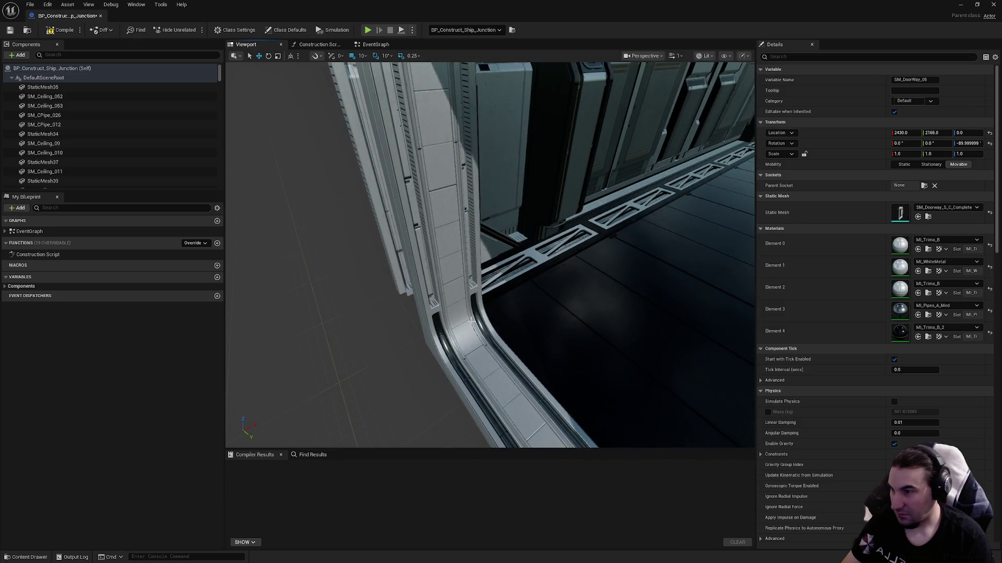
{"action": "left_click", "coordinate": [464, 325]}
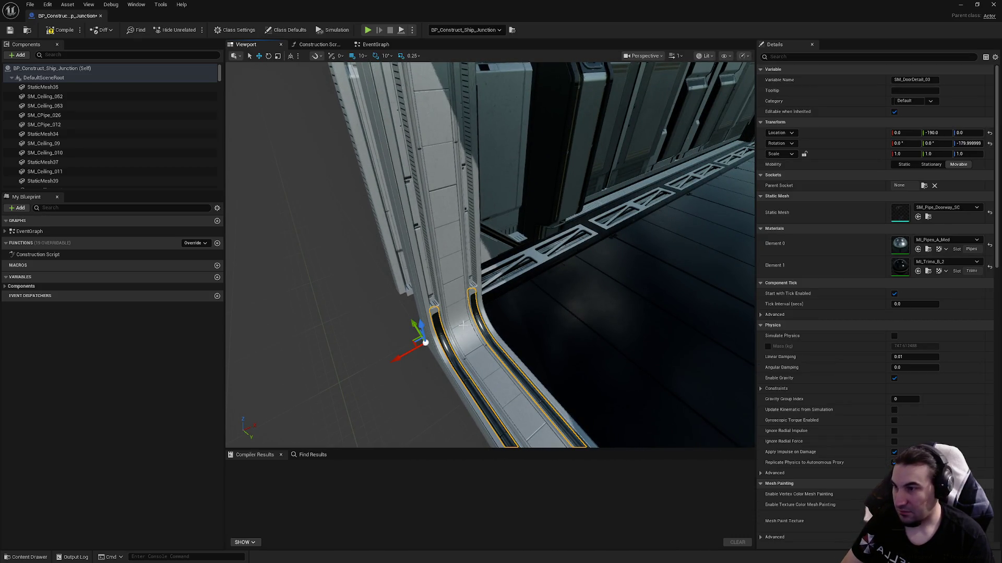
{"action": "left_click", "coordinate": [463, 324]}
{"action": "left_click", "coordinate": [946, 207]}
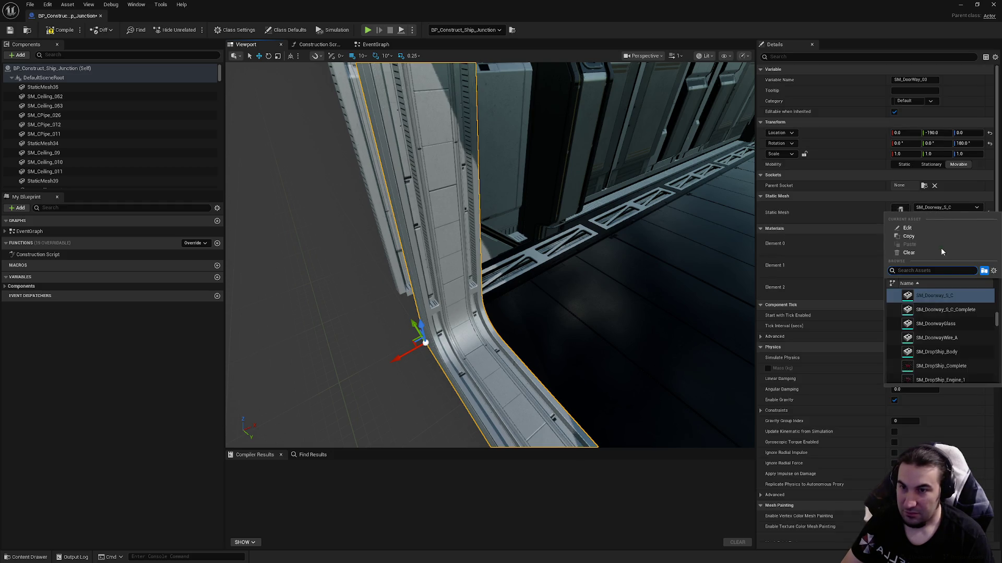
{"action": "key", "text": "Escape"}
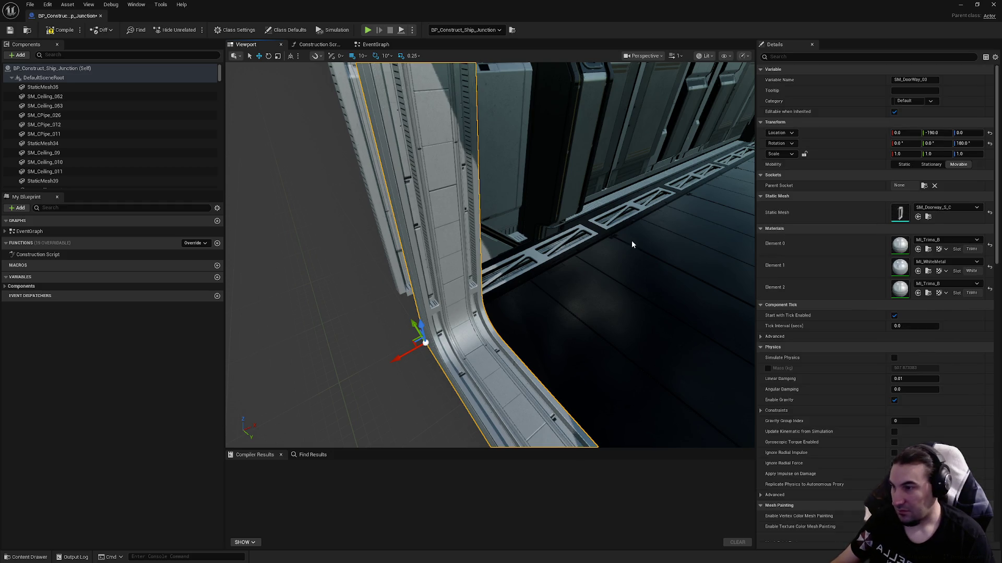
- Delete the pipe detail, switch the doorway wall to SM_Doorway_S_C_Complete, and compile
{"action": "mouse_move", "coordinate": [604, 250]}
{"action": "left_mouse_down"}
{"action": "mouse_move", "coordinate": [595, 198]}
{"action": "mouse_move", "coordinate": [516, 227]}
{"action": "left_mouse_up"}
{"action": "left_click", "coordinate": [476, 389]}
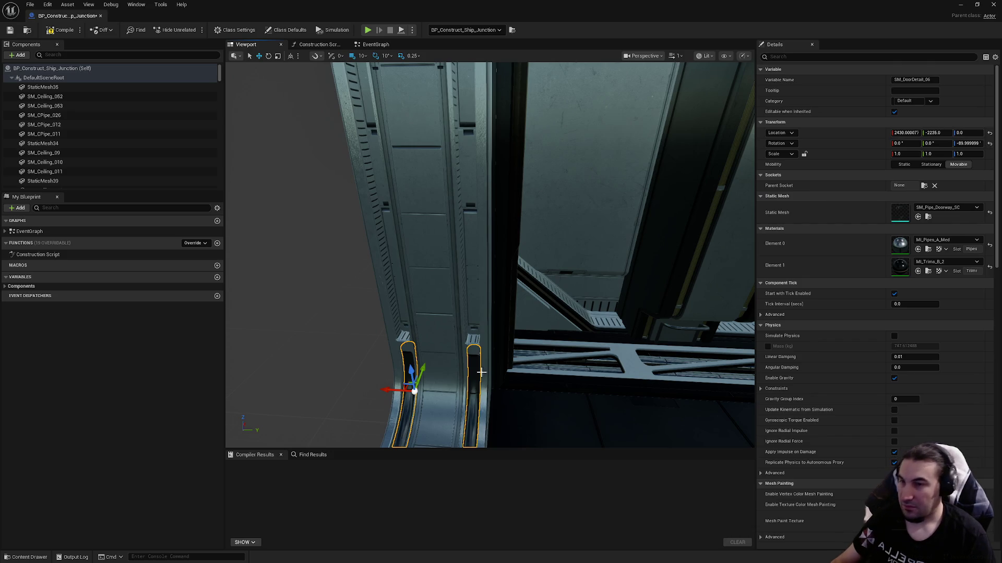
{"action": "key", "text": "Delete"}
{"action": "left_click", "coordinate": [471, 331]}
{"action": "left_click", "coordinate": [921, 209]}
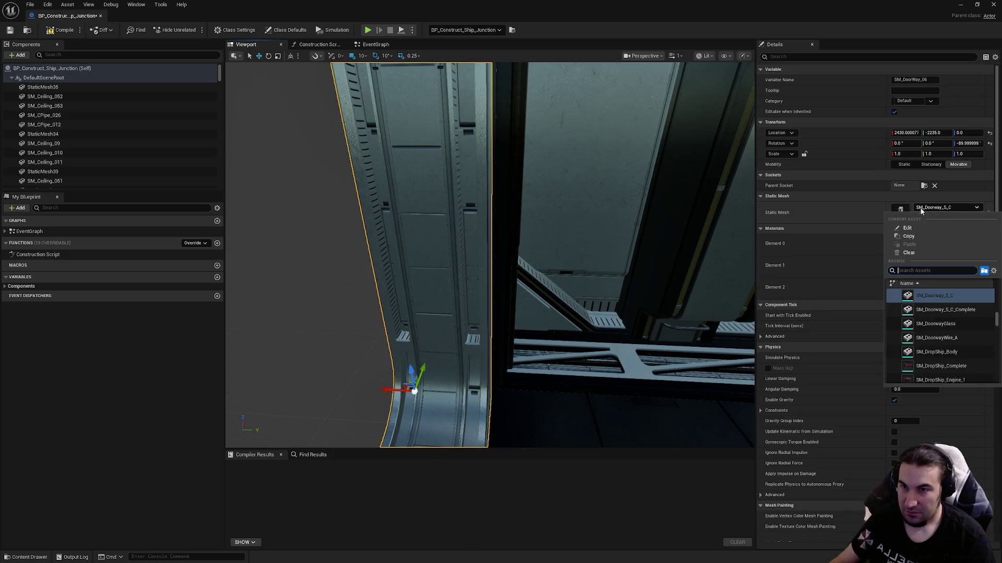
{"action": "left_click", "coordinate": [876, 305]}
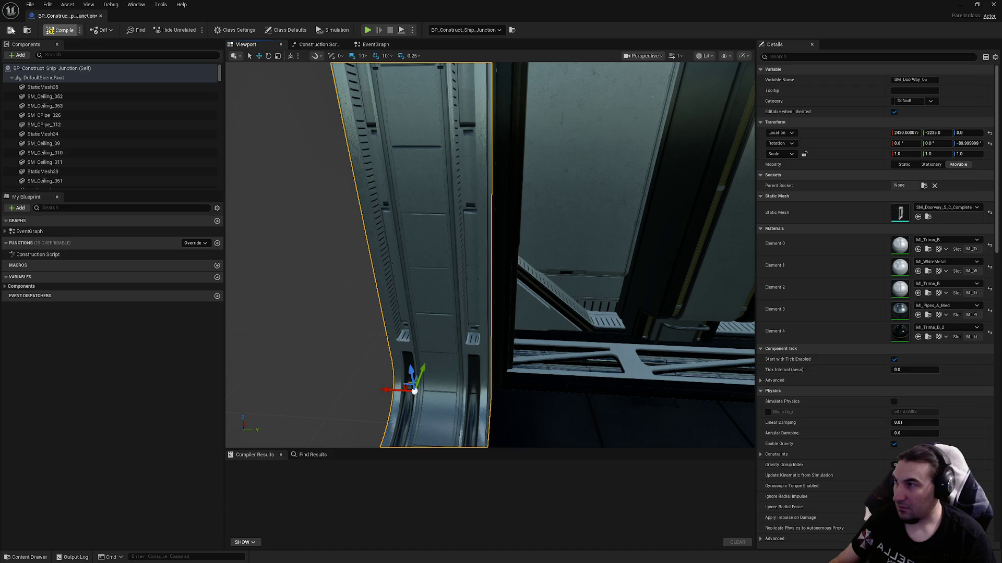
{"action": "left_click", "coordinate": [10, 30]}
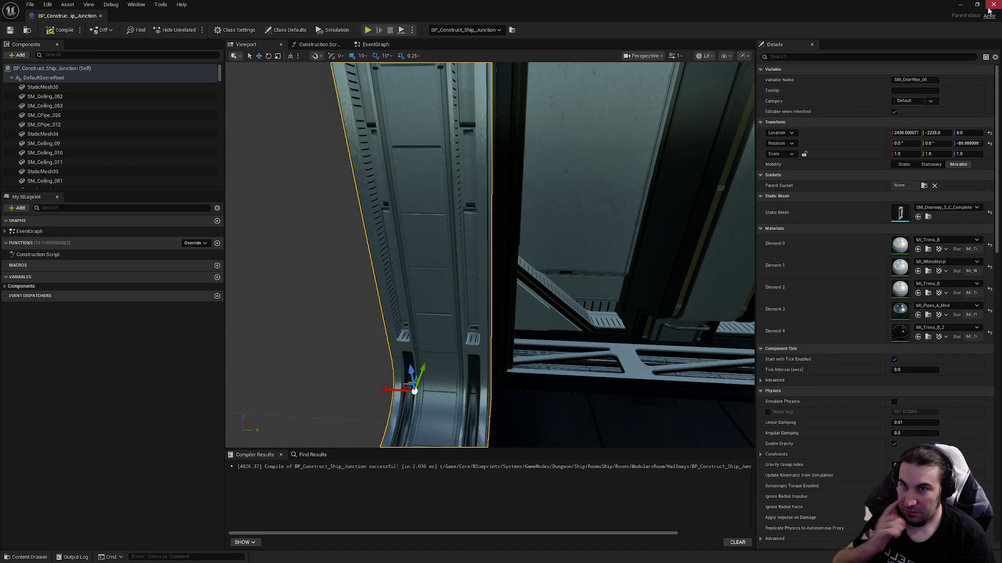
- Close the Blueprint editor and save all content, including the level
{"action": "left_click", "coordinate": [992, 4]}
{"action": "left_click", "coordinate": [182, 423]}
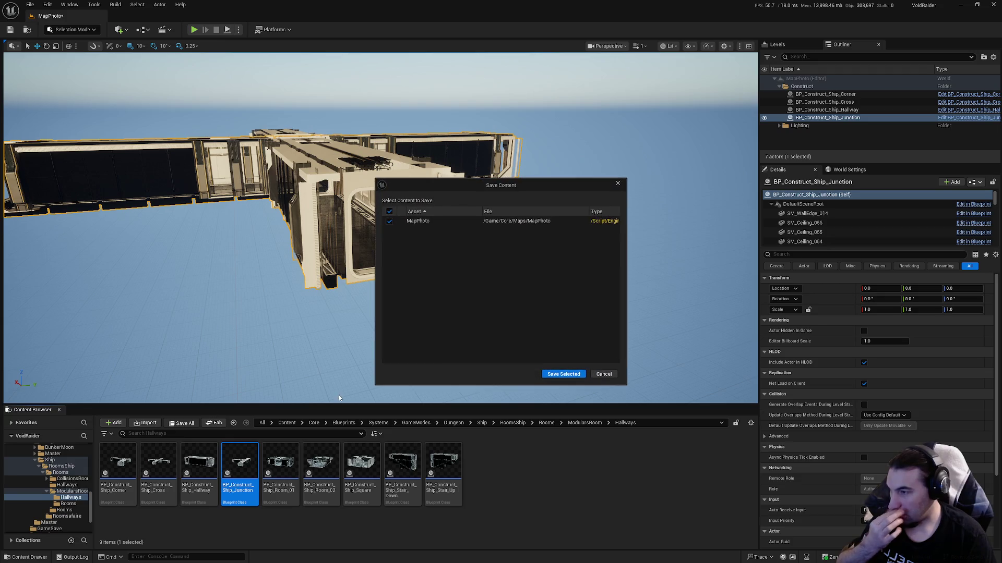
{"action": "left_click", "coordinate": [572, 374]}
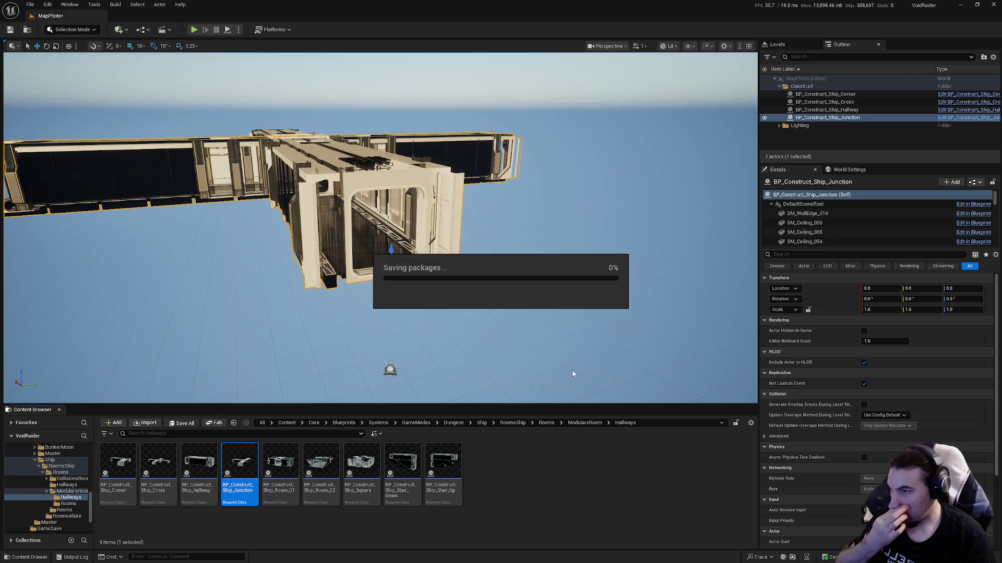
- Merge the junction actor's meshes with Tools > Merge Actors
{"action": "left_click", "coordinate": [115, 5]}
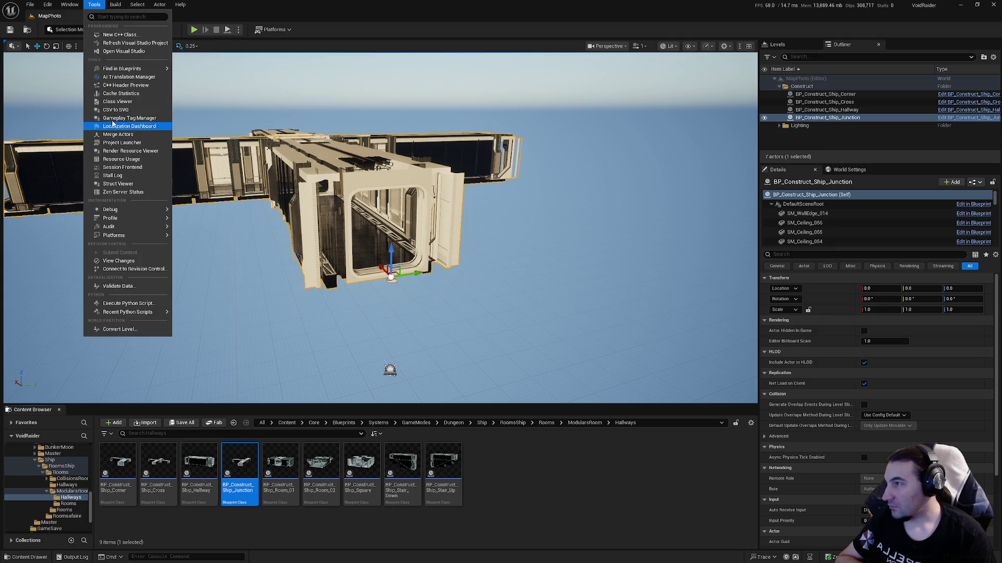
{"action": "left_click", "coordinate": [128, 137]}
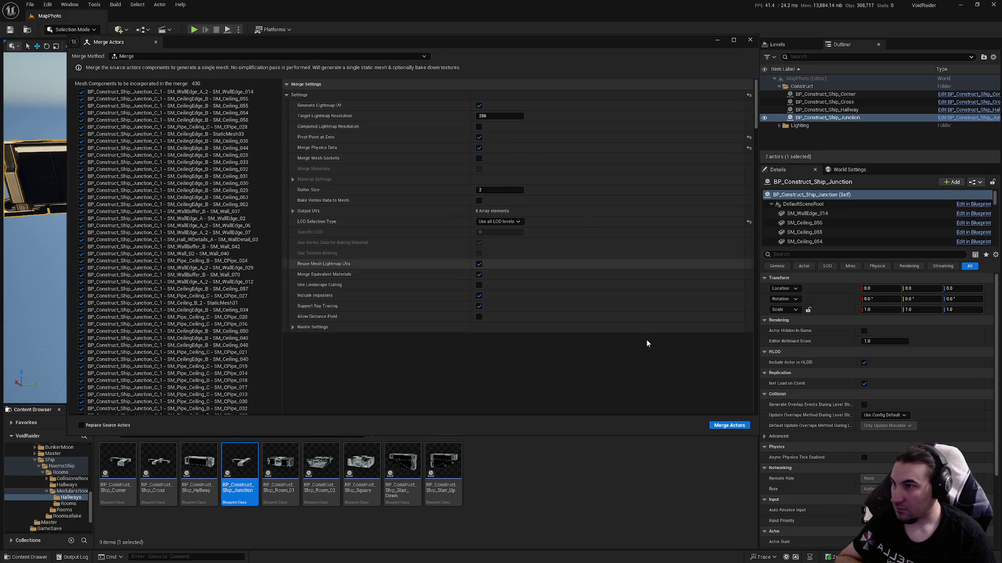
{"action": "left_click", "coordinate": [731, 427]}
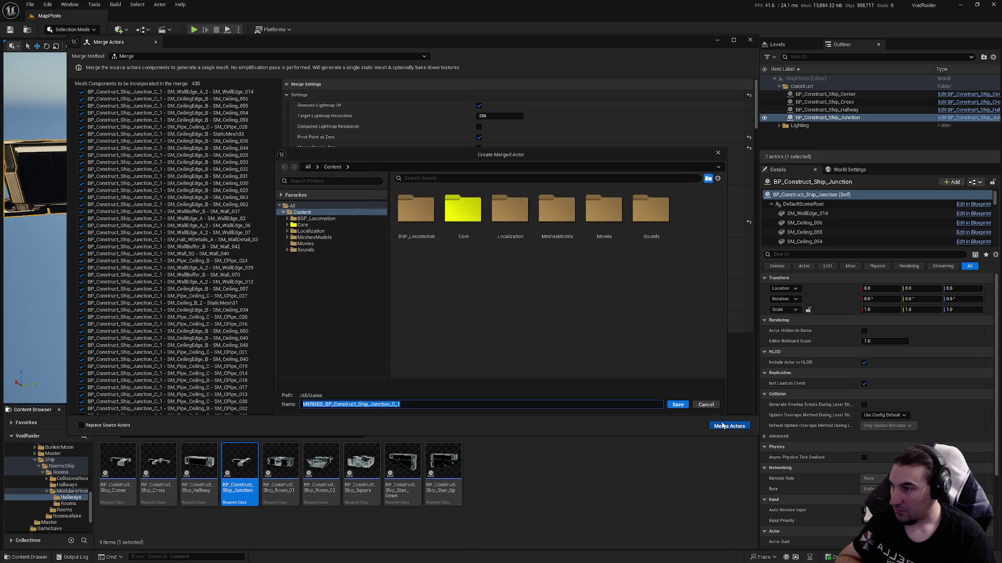
- Browse to Core/Assets/LevelDesign/DungeonRoom/ShipDungeon/Meshes/Hallways as the save location
{"action": "double_click", "coordinate": [465, 214]}
{"action": "left_click", "coordinate": [419, 216]}
{"action": "double_click", "coordinate": [419, 216]}
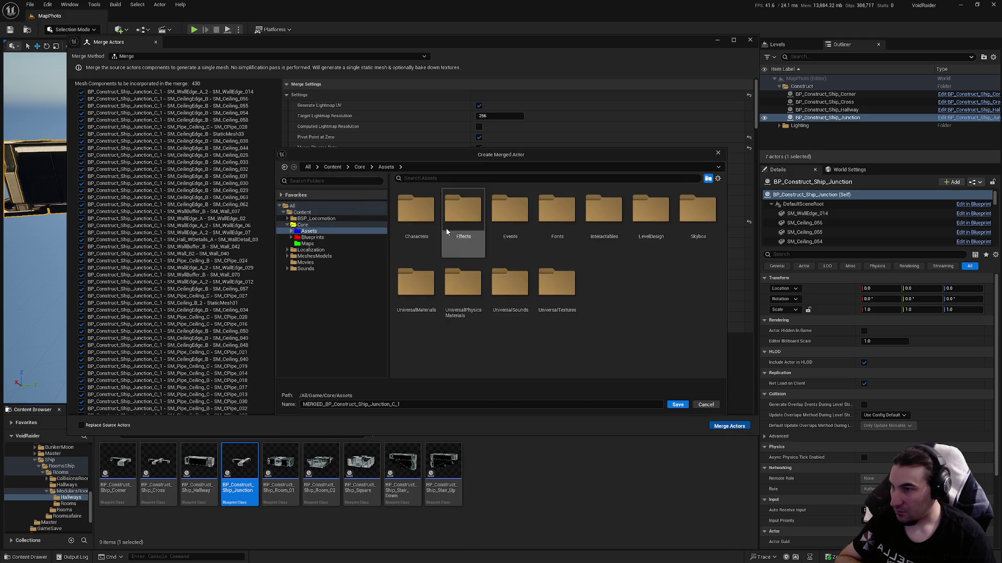
{"action": "double_click", "coordinate": [634, 232]}
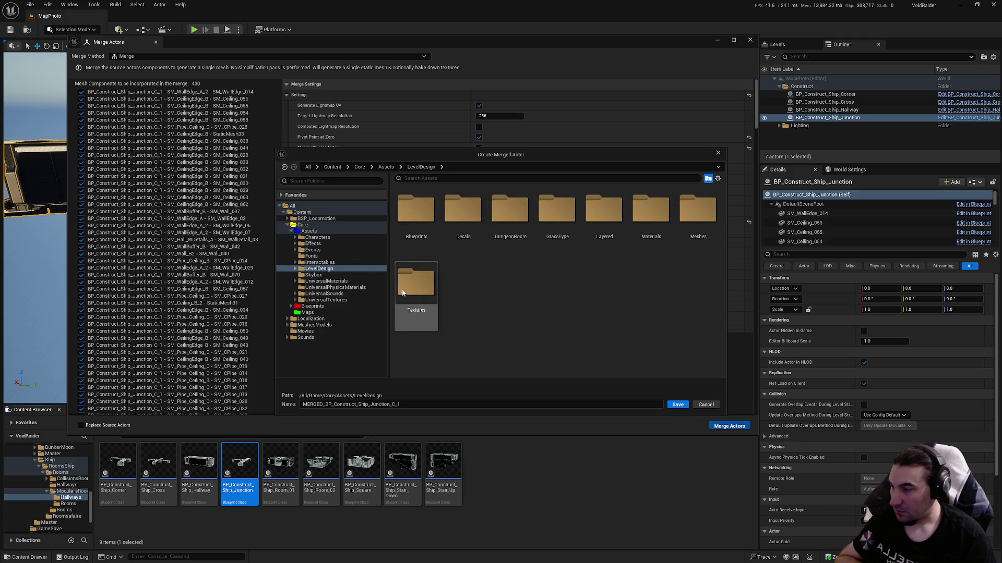
{"action": "double_click", "coordinate": [510, 214]}
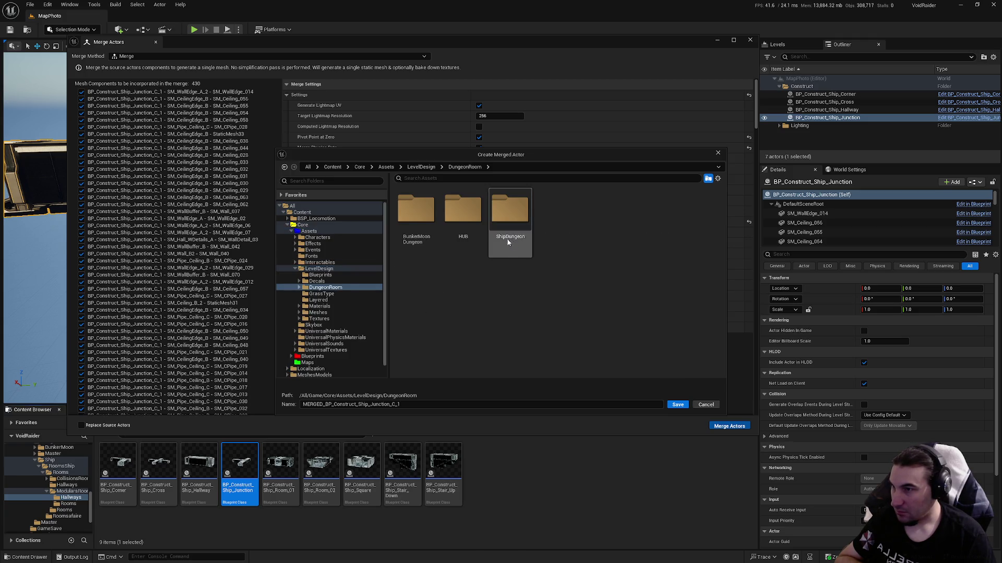
{"action": "double_click", "coordinate": [509, 217]}
{"action": "double_click", "coordinate": [417, 219]}
{"action": "double_click", "coordinate": [416, 211]}
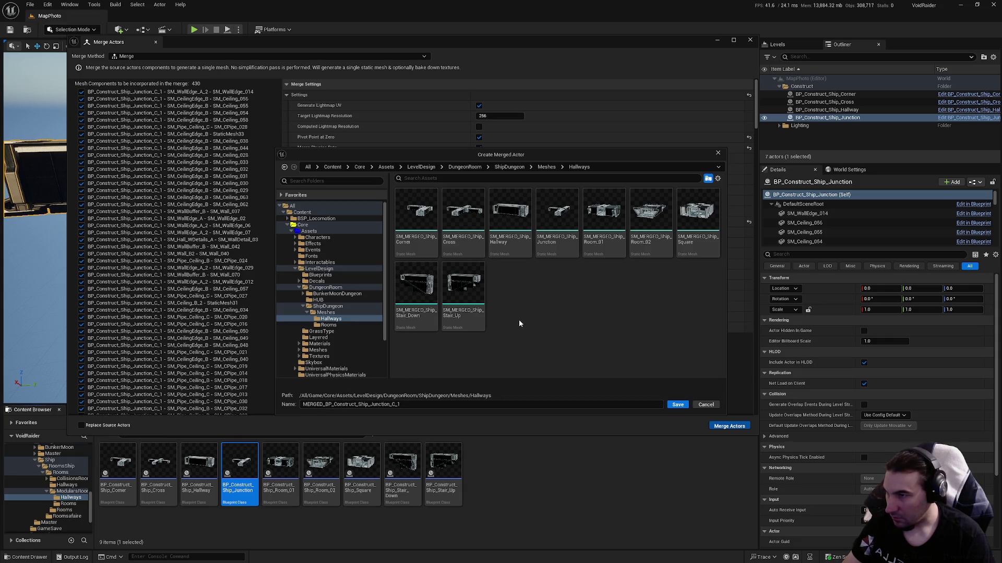
- Name the merged mesh SM_MERGED_Ship_Junction and save it to run the merge
{"action": "left_click", "coordinate": [558, 212]}
{"action": "left_click", "coordinate": [316, 407]}
{"action": "left_click", "coordinate": [315, 406]}
{"action": "key", "text": "BackSpace"}
{"action": "key", "text": "BackSpace"}
{"action": "key", "text": "BackSpace"}
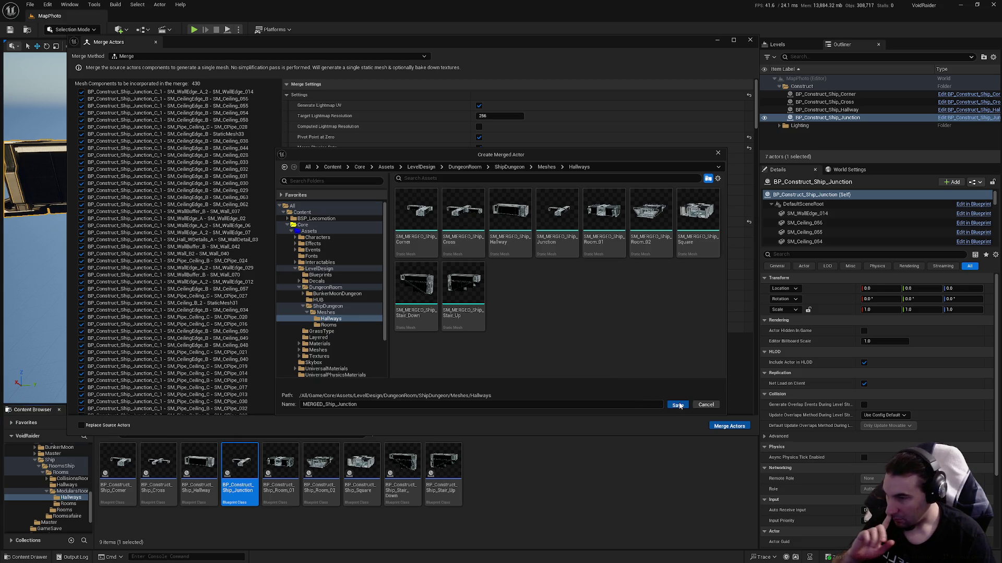
{"action": "left_click", "coordinate": [674, 405]}
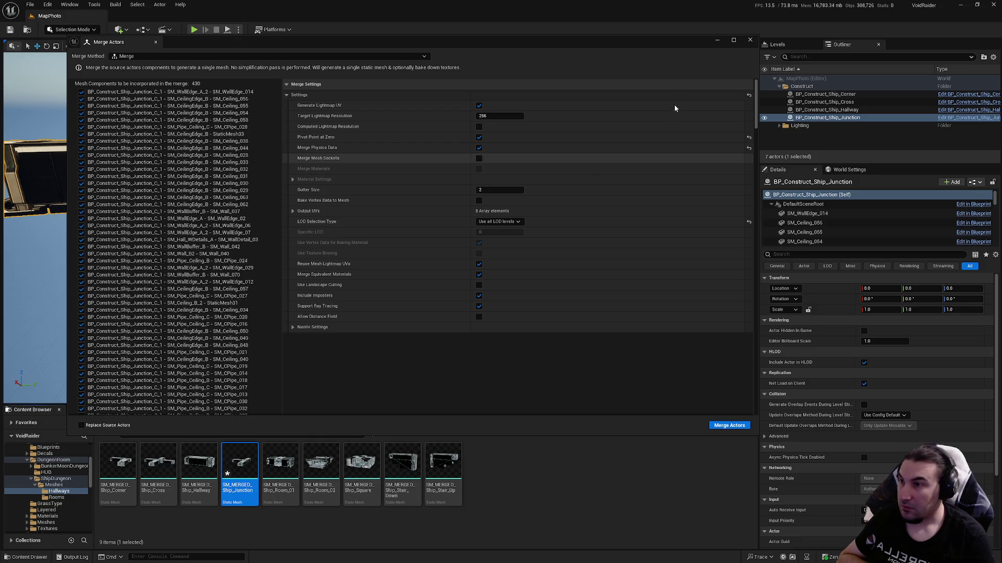
- Close the Merge Actors window, save the new mesh, and open it in the mesh editor
{"action": "left_click", "coordinate": [751, 40]}
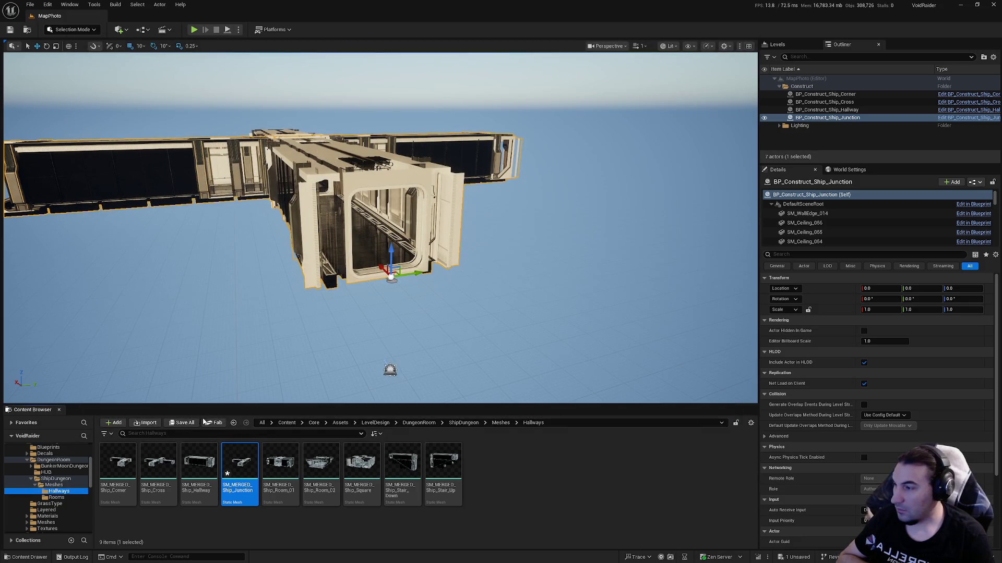
{"action": "key", "text": "ctrl+shift+s"}
{"action": "left_click", "coordinate": [561, 374]}
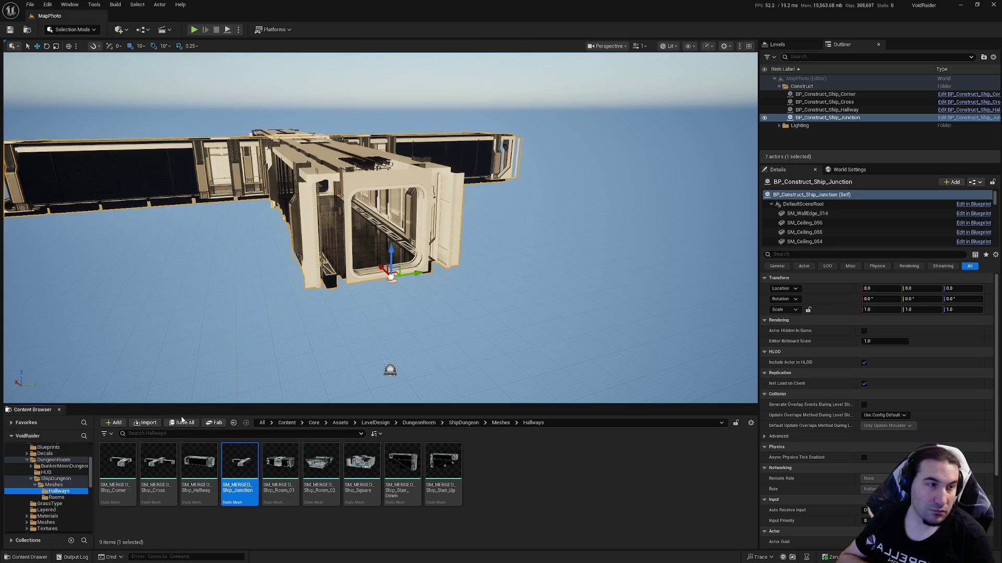
{"action": "double_click", "coordinate": [236, 467]}
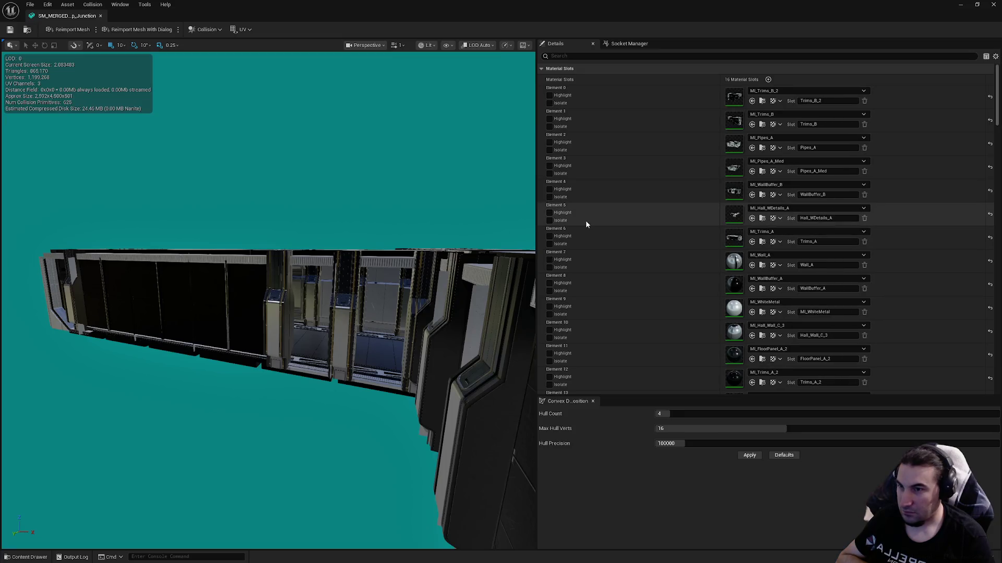
- Disable collision on LOD 0 sections 3, 5, 6, 9 and 12
{"action": "scroll", "coordinate": [694, 157], "scroll_direction": "down", "scroll_amount": 10}
{"action": "scroll", "coordinate": [730, 172], "scroll_direction": "down", "scroll_amount": 8}
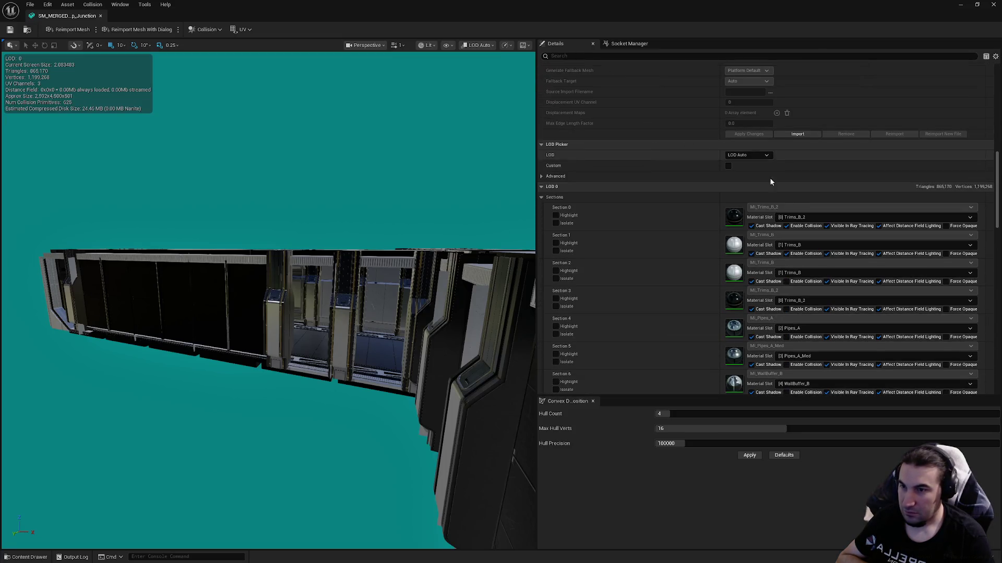
{"action": "left_click", "coordinate": [786, 197]}
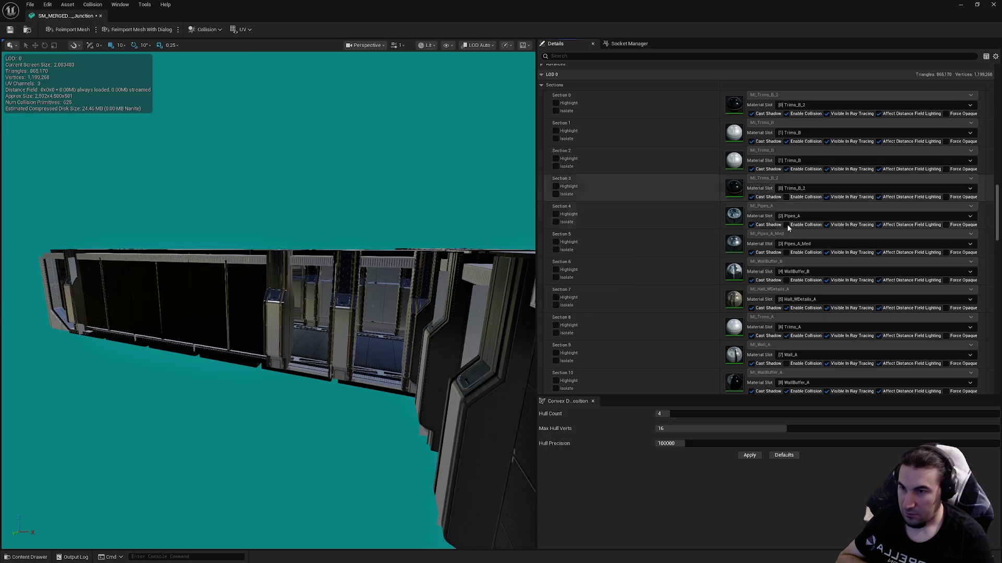
{"action": "left_click", "coordinate": [787, 253]}
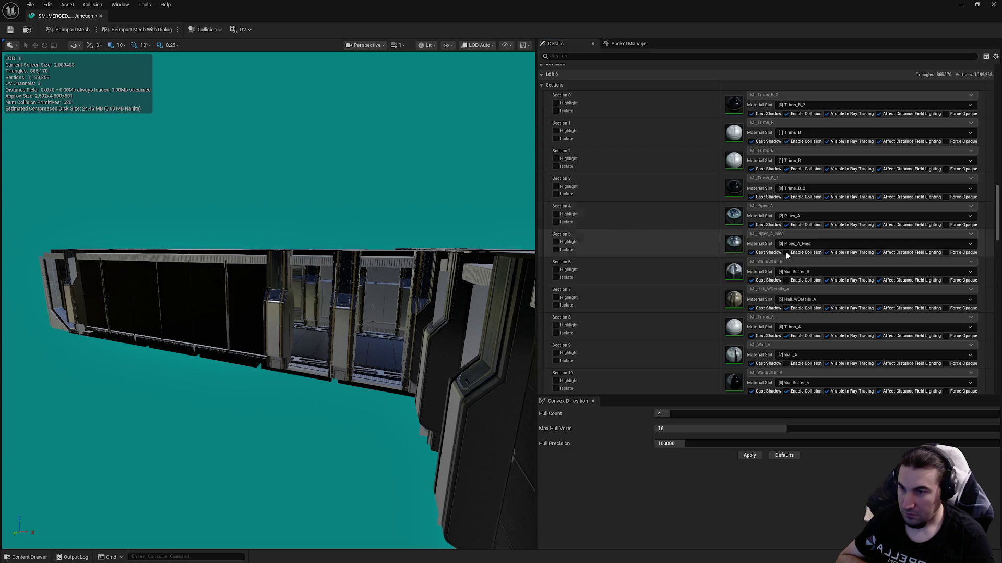
{"action": "left_click", "coordinate": [786, 280]}
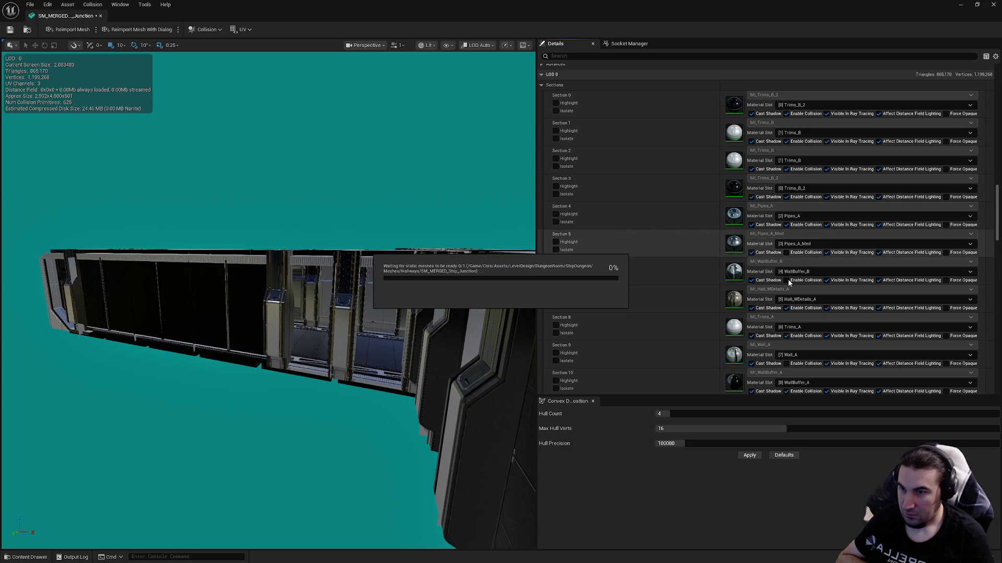
{"action": "left_click", "coordinate": [786, 364]}
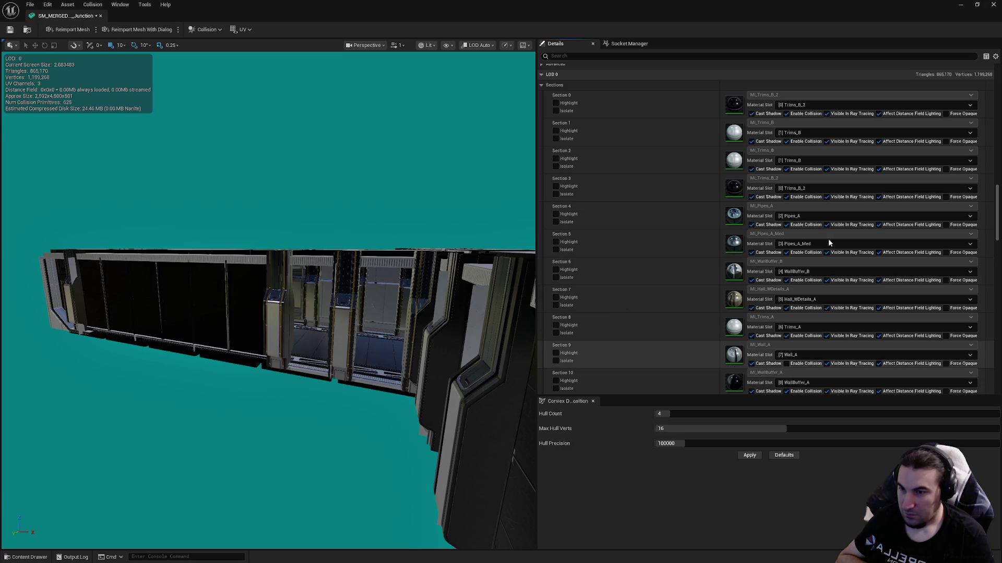
{"action": "scroll", "coordinate": [829, 243], "scroll_direction": "down", "scroll_amount": 5}
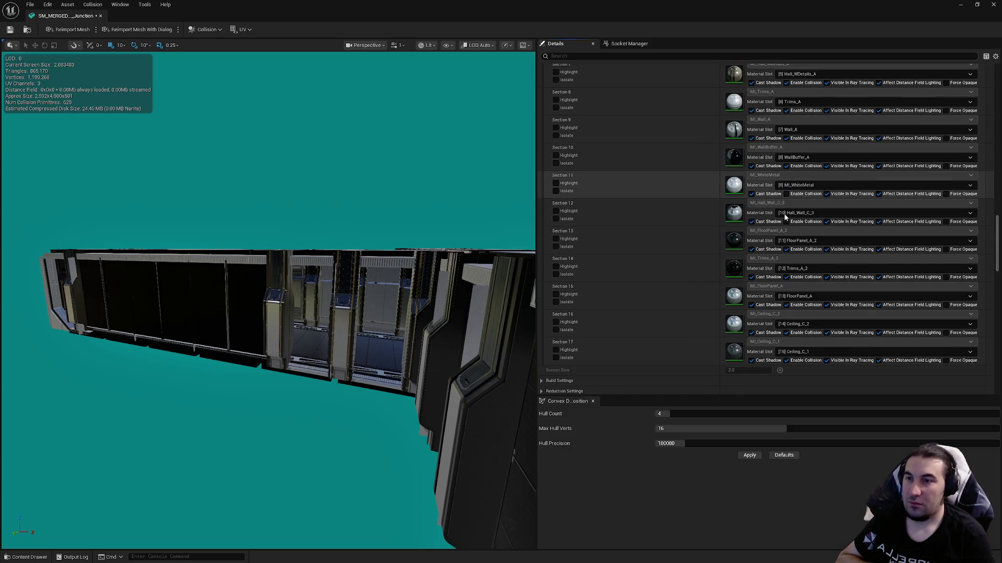
{"action": "left_click", "coordinate": [786, 222]}
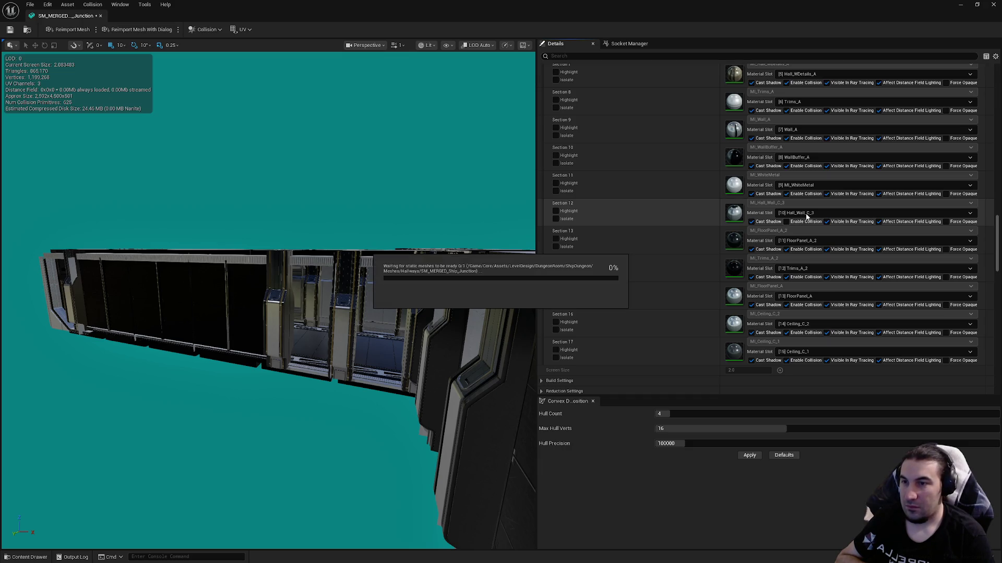
- Choose LargeProp as the LOD Group and respond to the overwrite warning
{"action": "scroll", "coordinate": [815, 221], "scroll_direction": "down", "scroll_amount": 3}
{"action": "scroll", "coordinate": [815, 220], "scroll_direction": "down", "scroll_amount": 3}
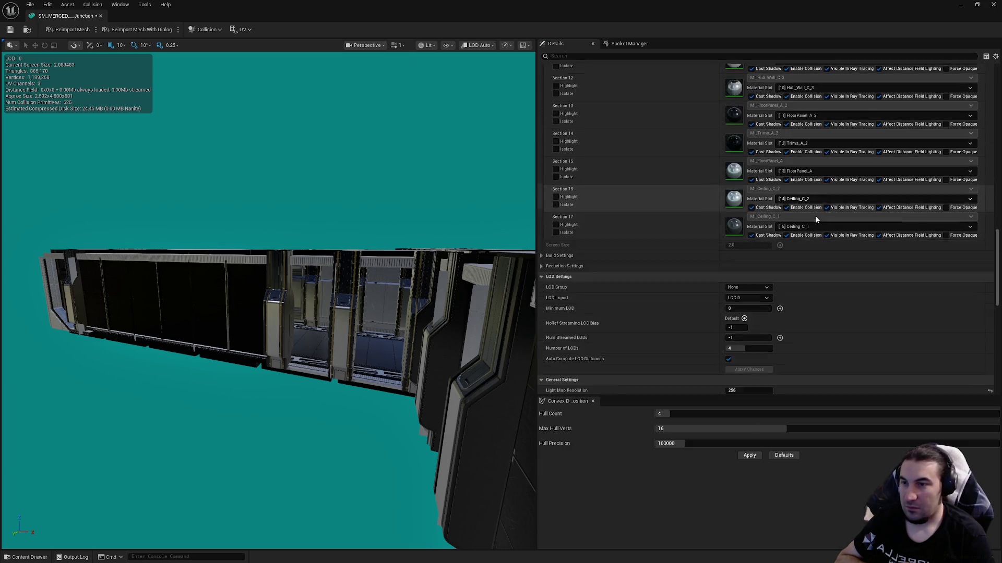
{"action": "left_click", "coordinate": [747, 224]}
{"action": "left_click", "coordinate": [755, 262]}
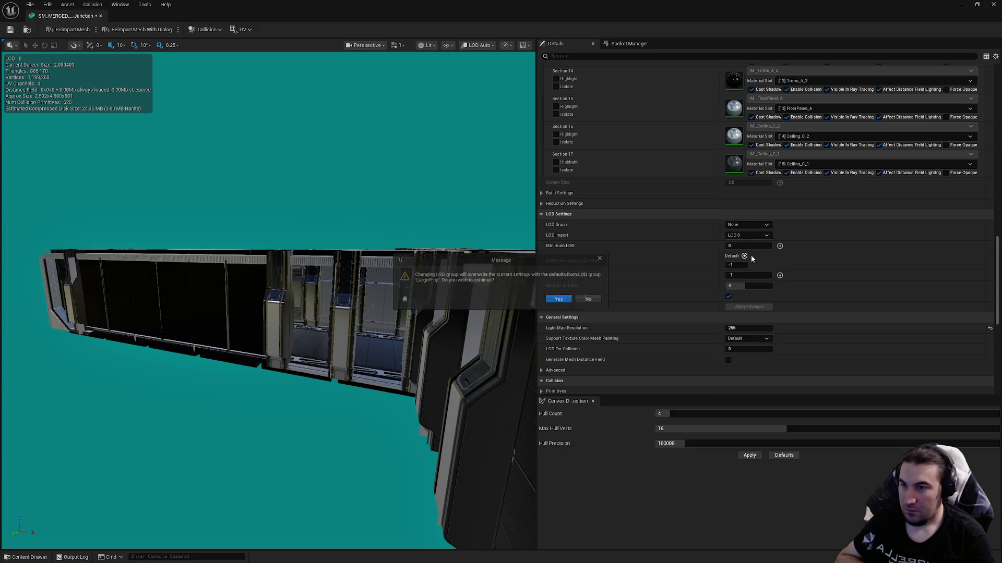
{"action": "left_click", "coordinate": [563, 299]}
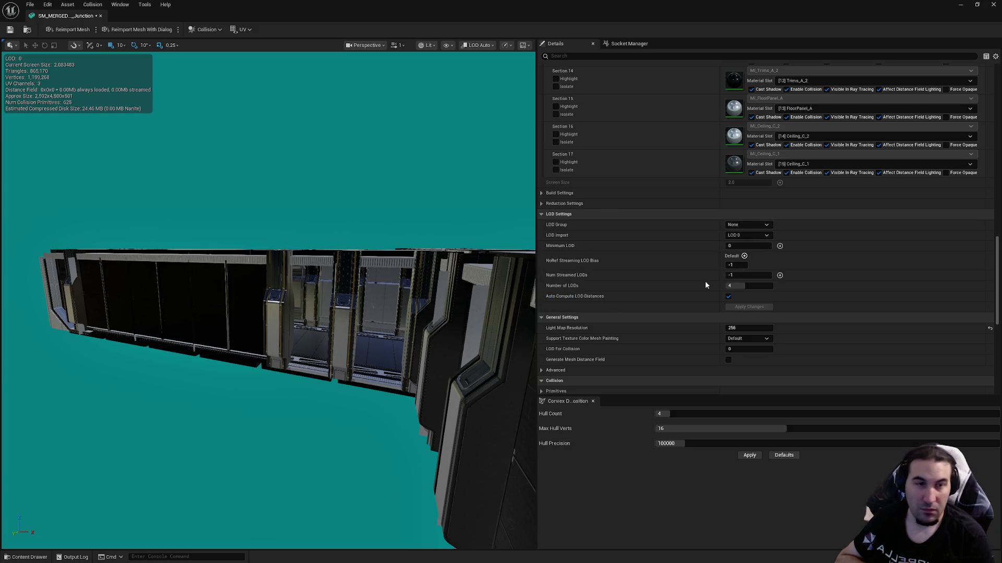